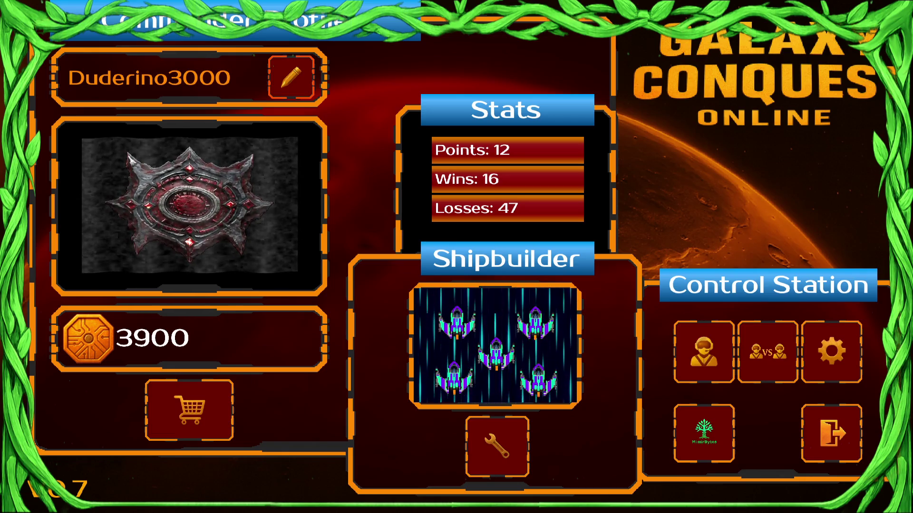
Join the lobby of open matches from the main menu.
key("super")
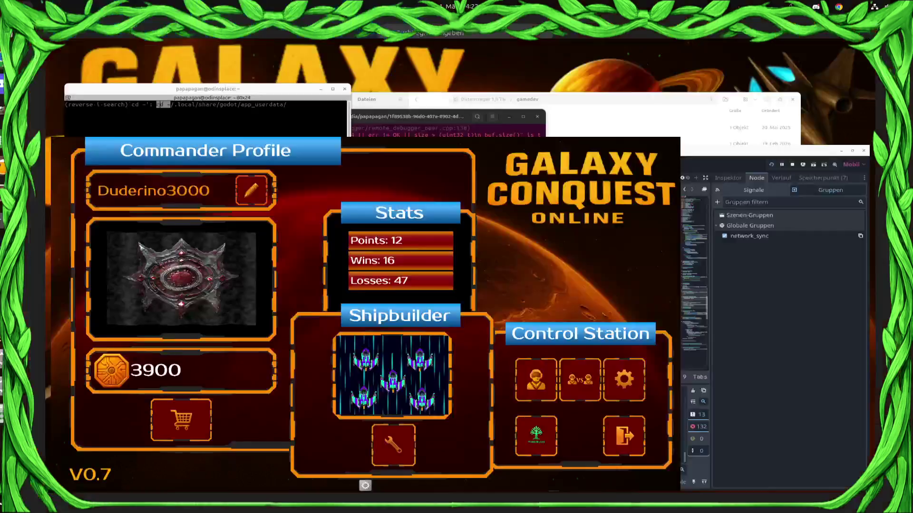
key("super")
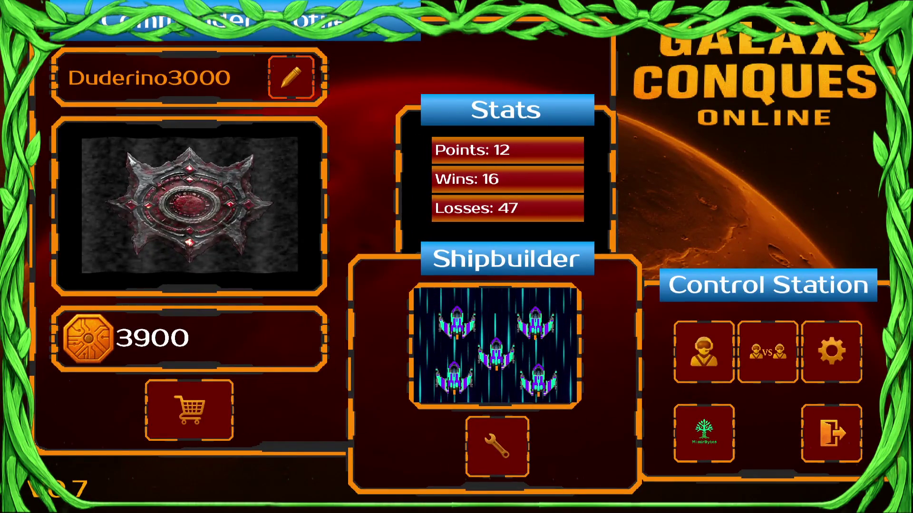
key("super")
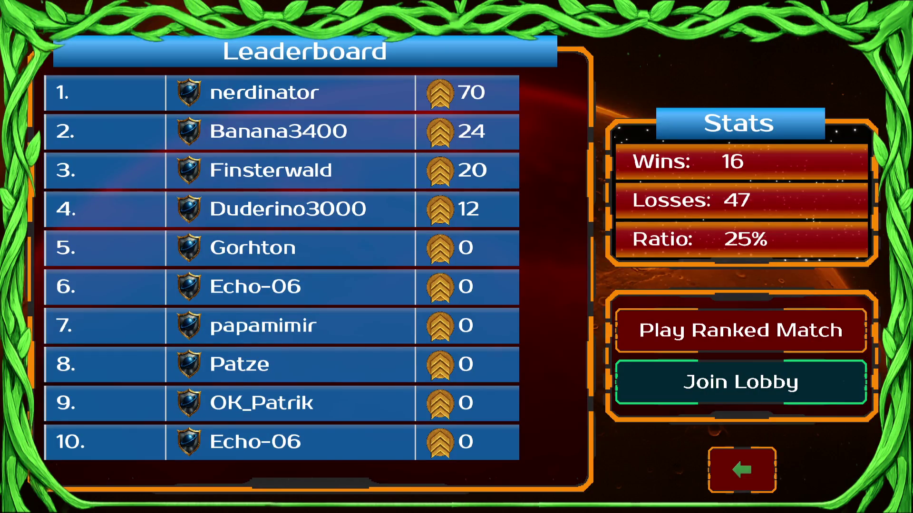
key("Return")
key("Return")
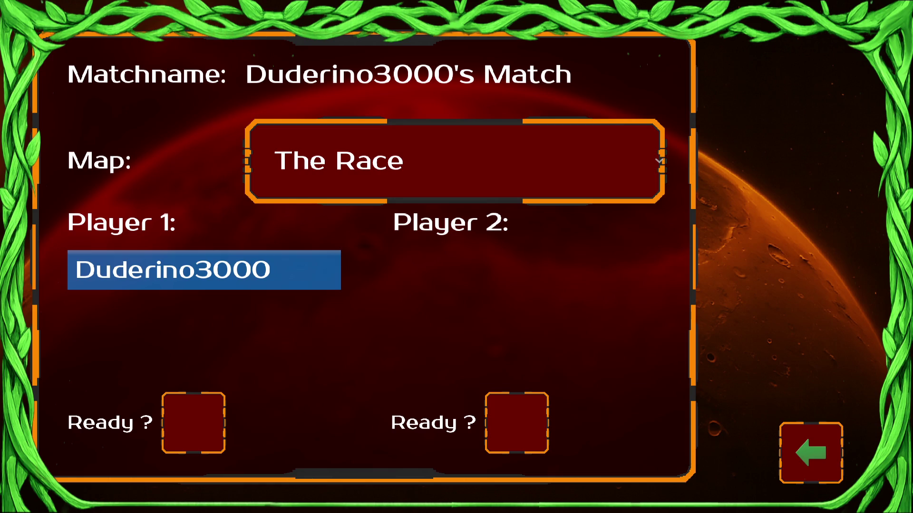
Choose The Big Abyss as the map and mark Player 1 ready to start the countdown.
key("Return")
key("Down")
key("Down")
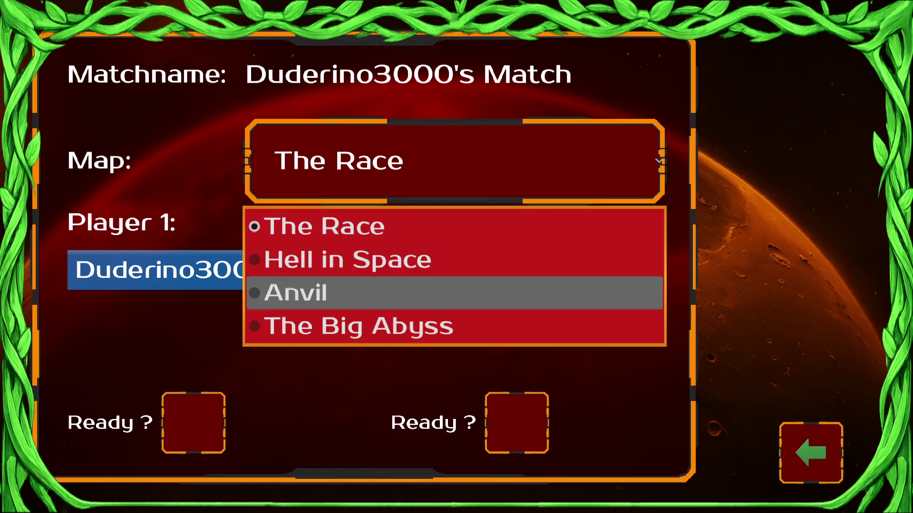
key("Down")
key("Return")
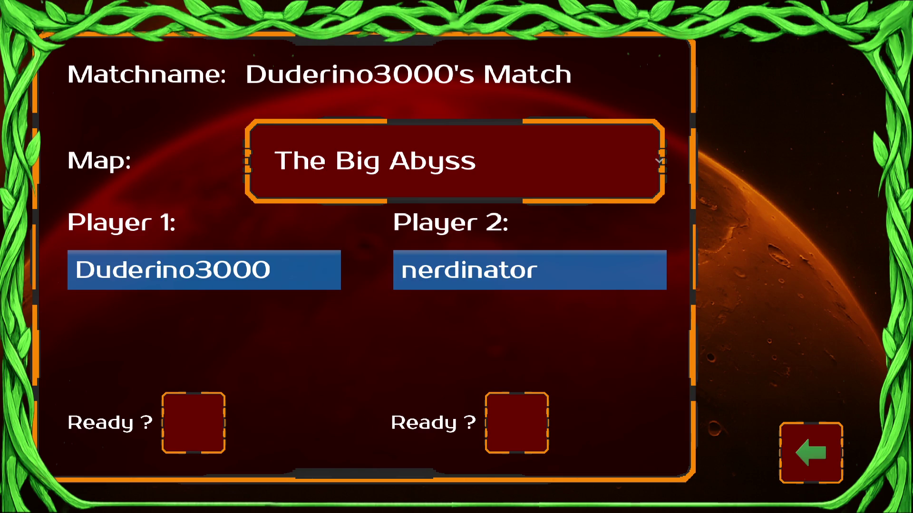
key("Return")
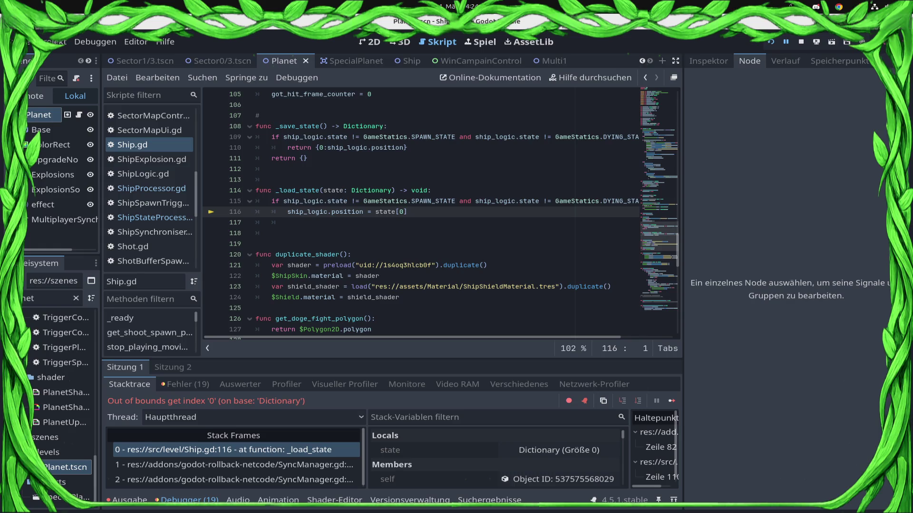
Rewrite line 115 of Ship.gd as 'if state.is_empty() == false:' and save the script.
left_click(272, 201)
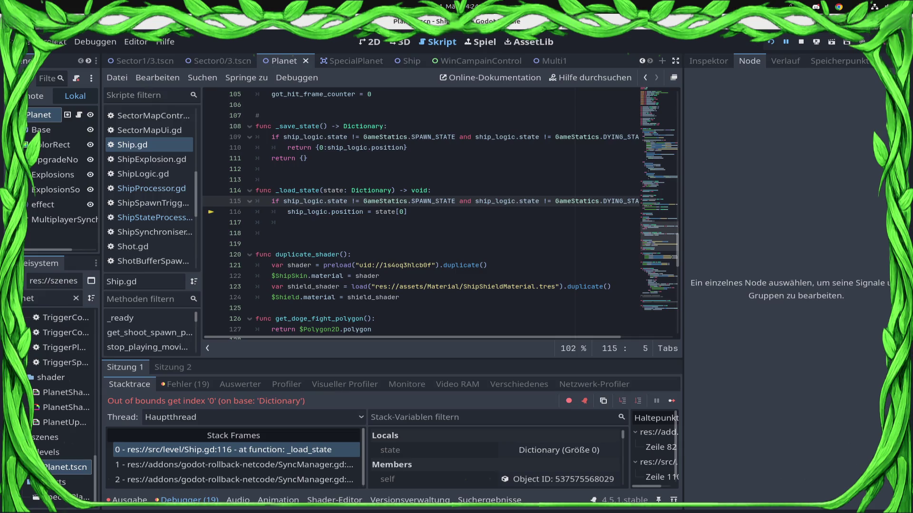
key("shift+End")
key("Delete")
type("if")
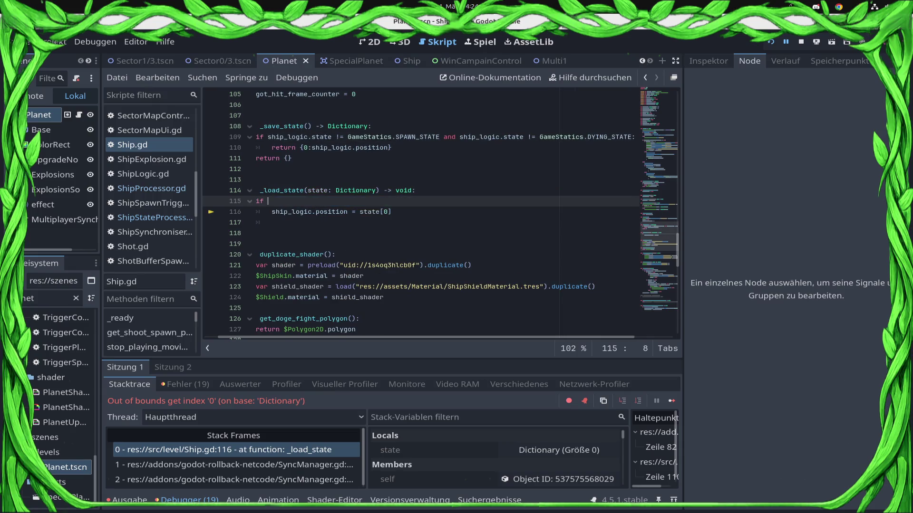
type("state.is_")
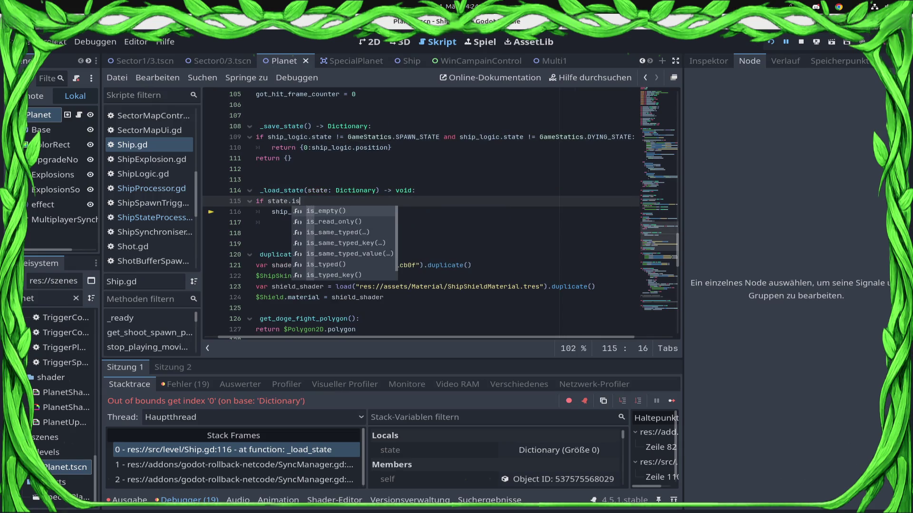
key("Return")
type("f")
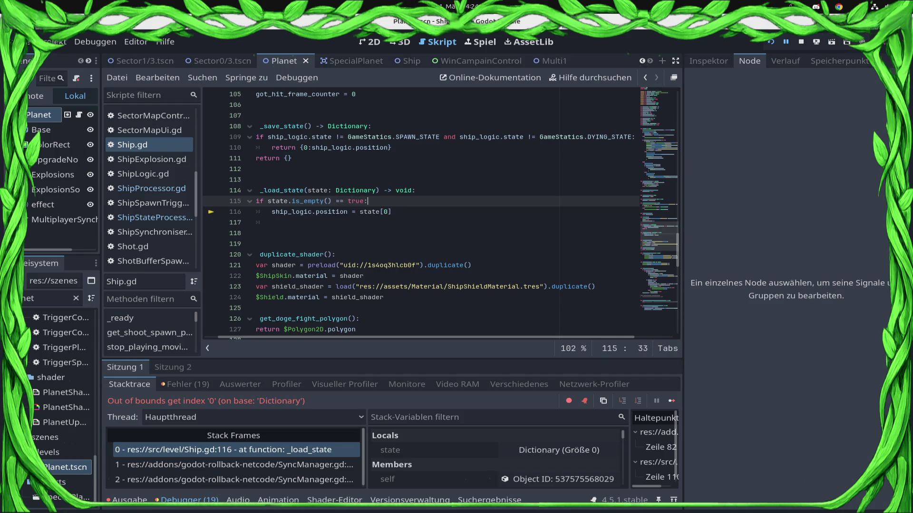
type("alse_:")
key("Left")
key("BackSpace")
key("Down")
key("ctrl+s")
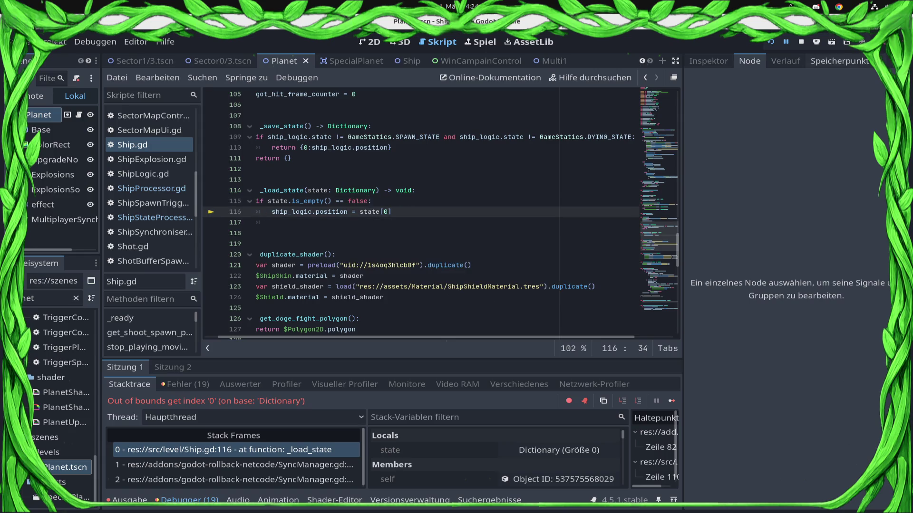
Stop the debug session and re-export the project with Web > Run in Browser.
left_click(801, 42)
left_click(817, 41)
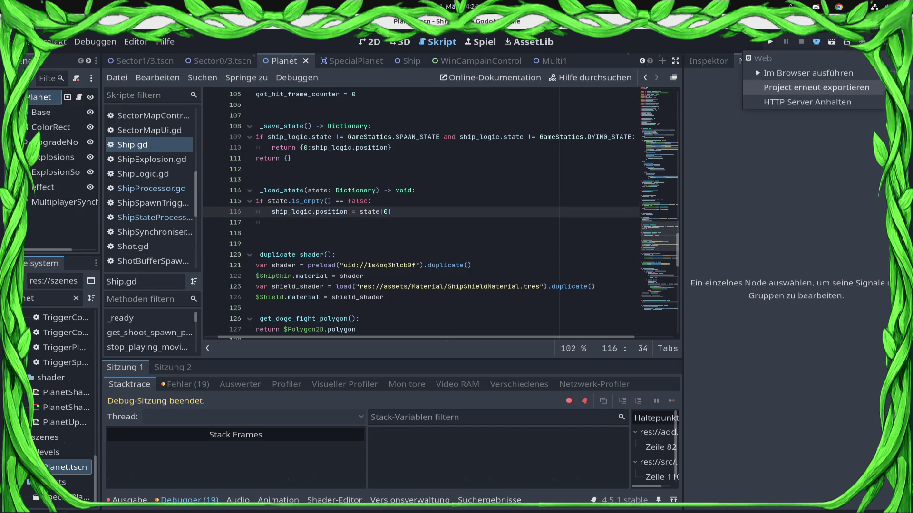
left_click(817, 42)
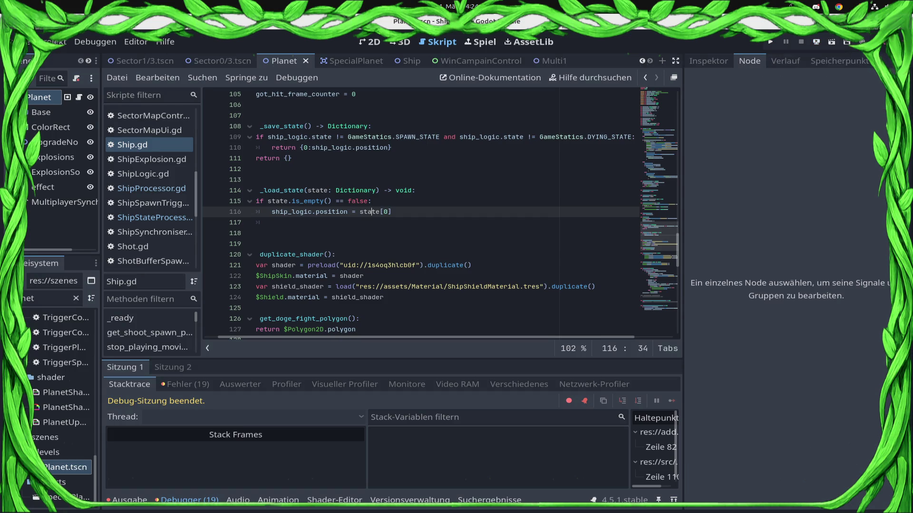
left_click(817, 41)
left_click(810, 73)
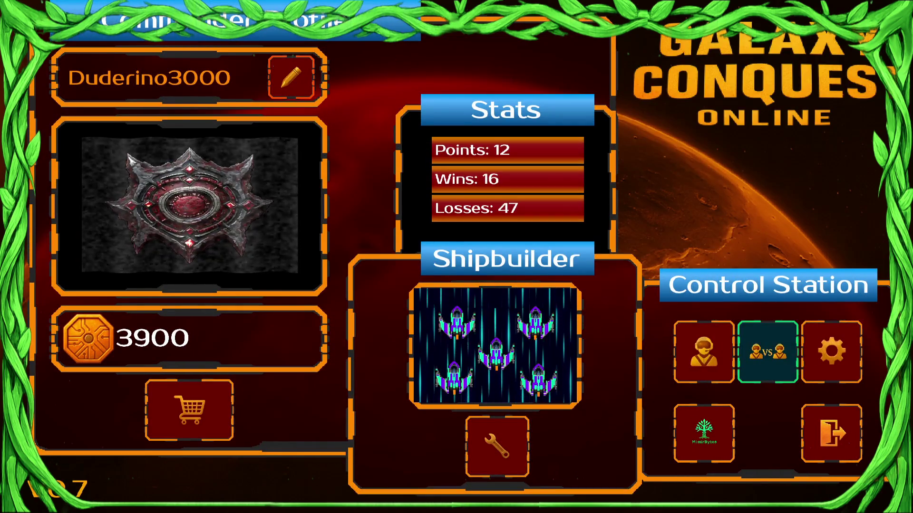
Go through the leaderboard into the lobby and create a new match room.
key("Return")
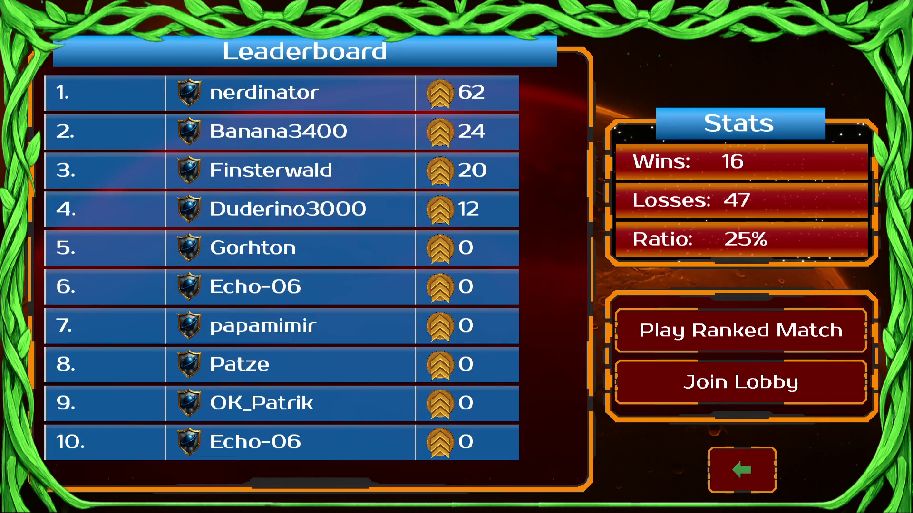
key("Down")
key("Return")
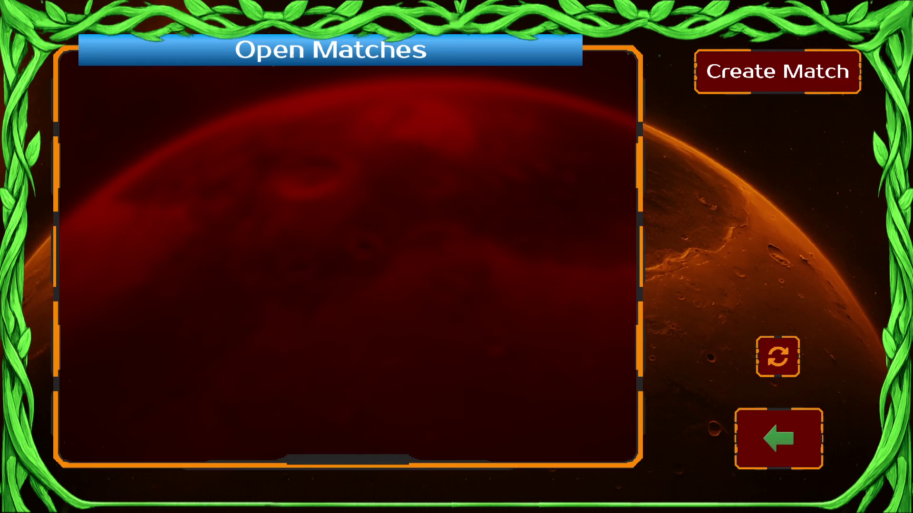
key("Return")
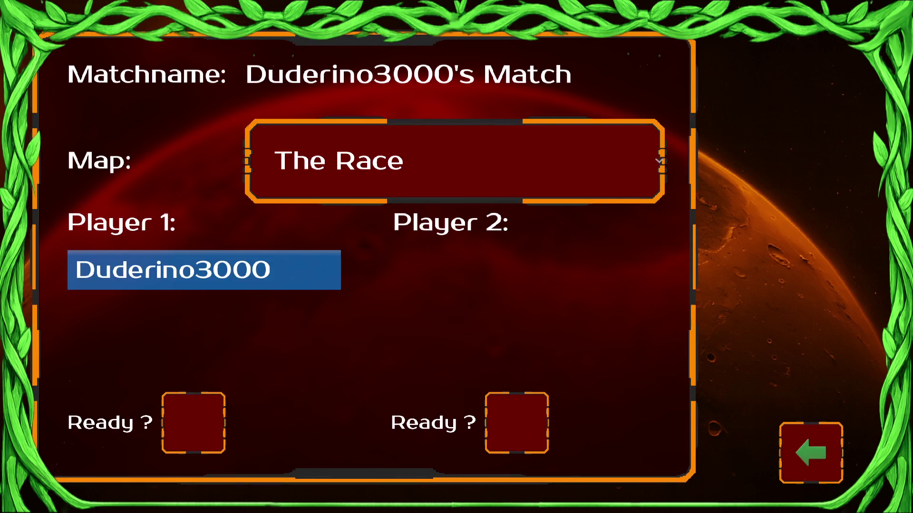
Keep The Race as the map and mark Player 1 ready to start the countdown.
key("Return")
key("Down")
key("Up")
key("Return")
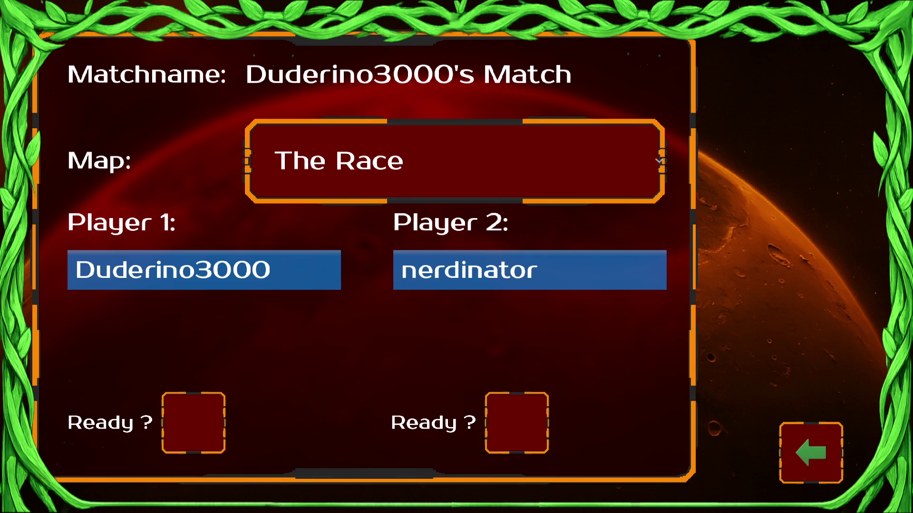
key("Return")
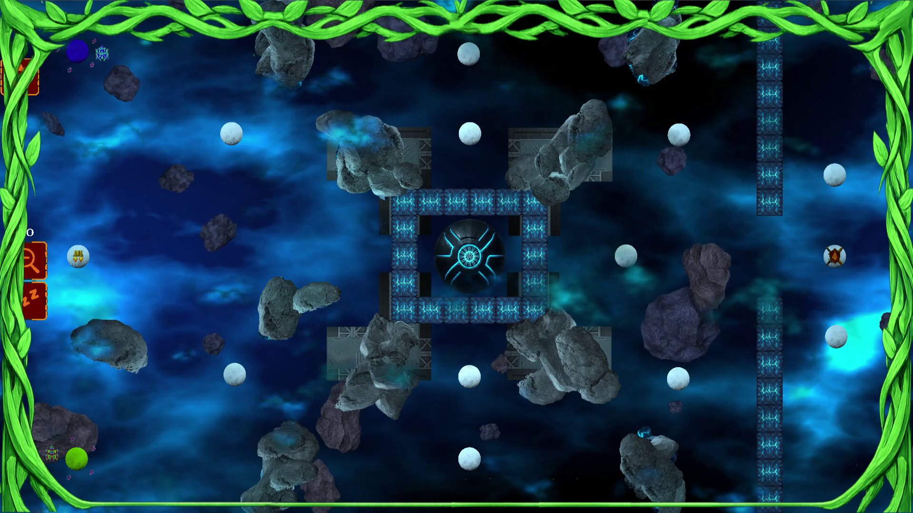
Show the network statistics overlay with F1 while the match plays.
key("F1")
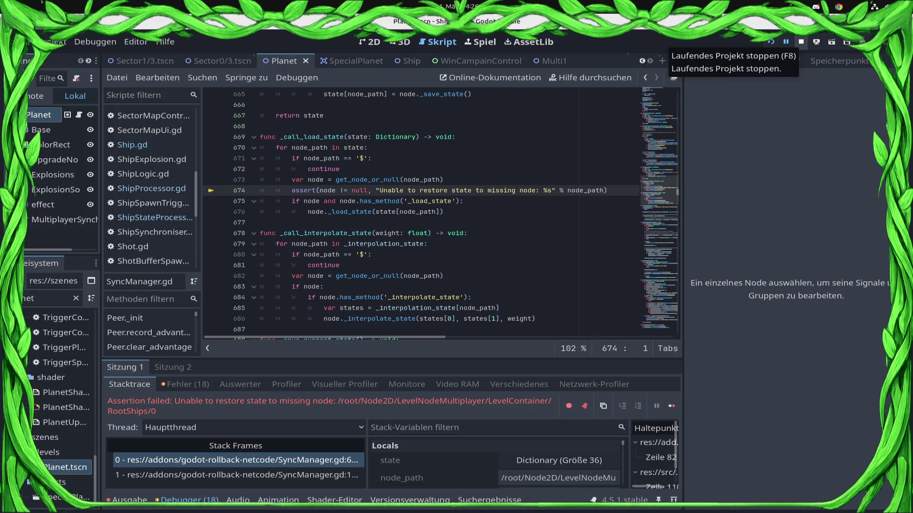
View stack frame 1 in SyncManager.gd, then stop the crashed game session.
left_click(235, 475)
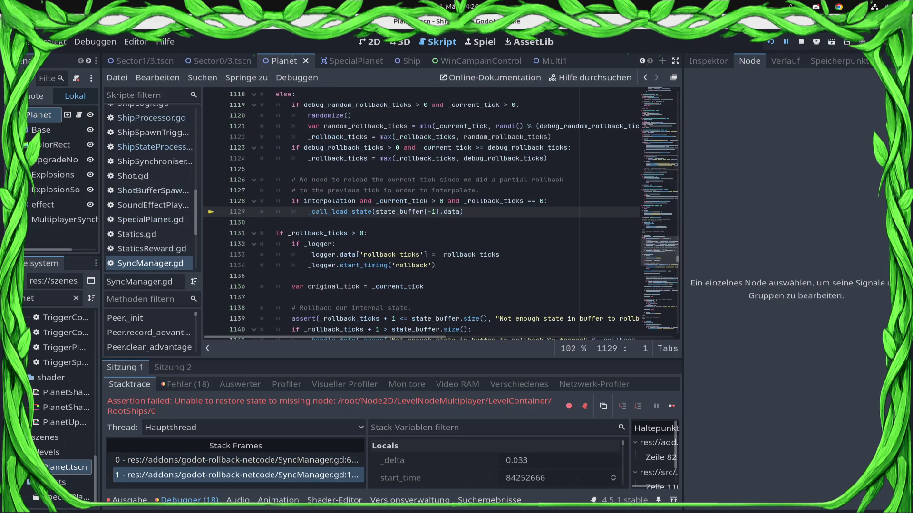
left_click(801, 42)
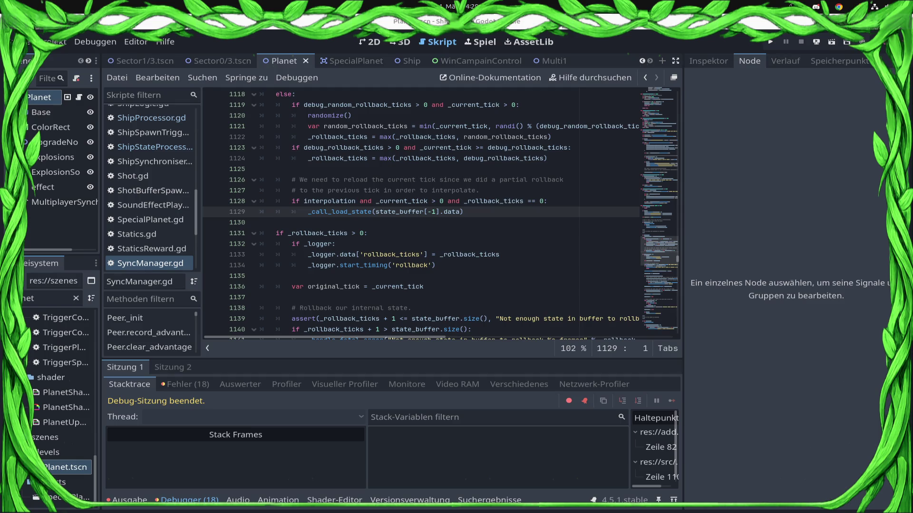
key("super")
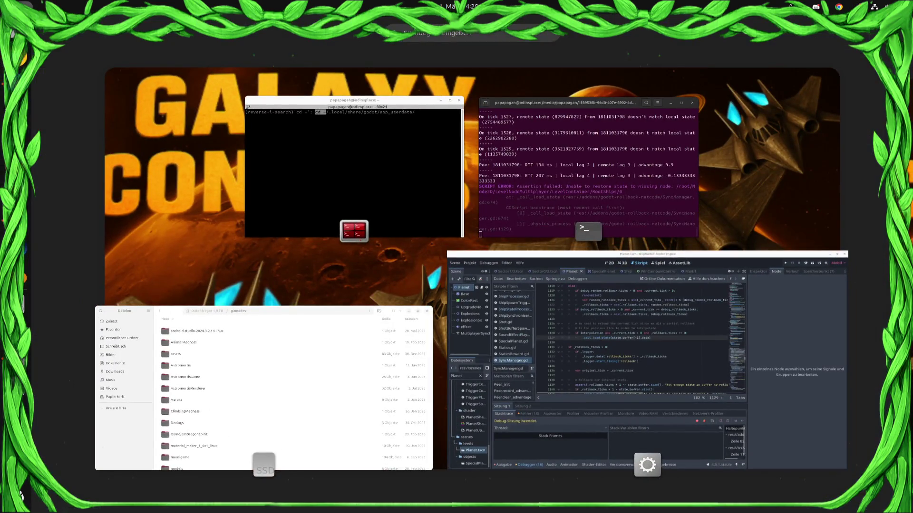
key("Return")
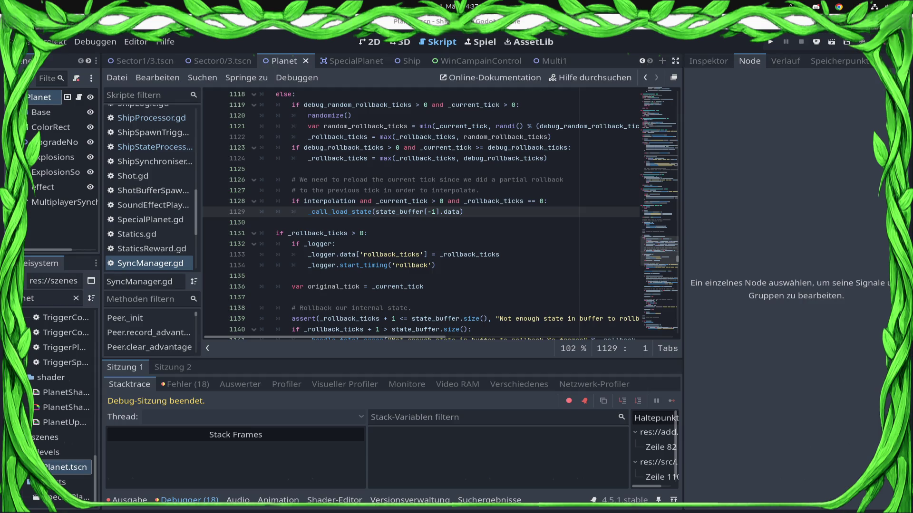
Leave the SyncManager.gd rollback code, glancing at the 3D and 2D views before returning to the script editor.
key("Up")
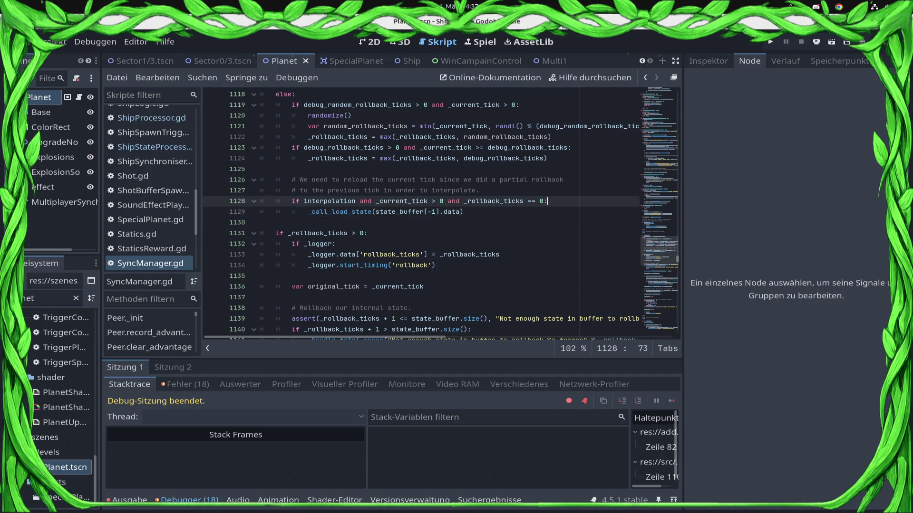
key("Down")
key("Down")
key("Up")
key("End")
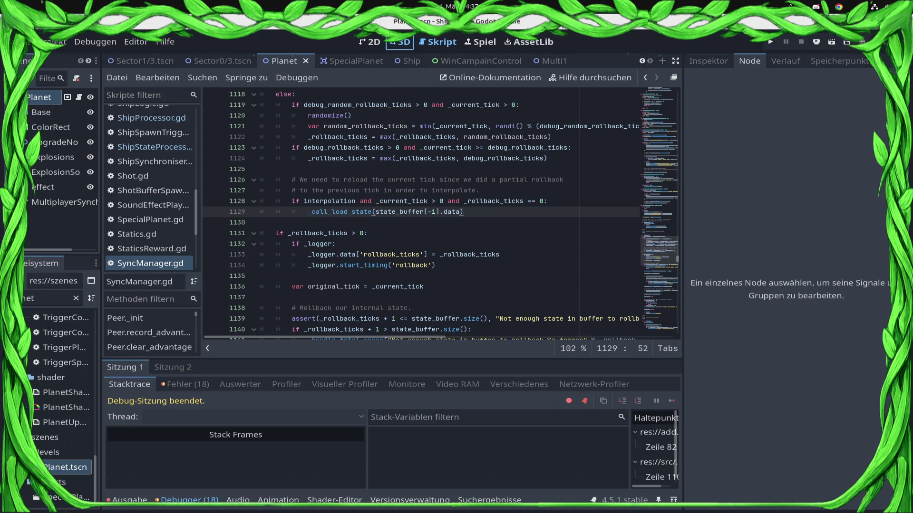
left_click(400, 42)
left_click(369, 42)
left_click(437, 41)
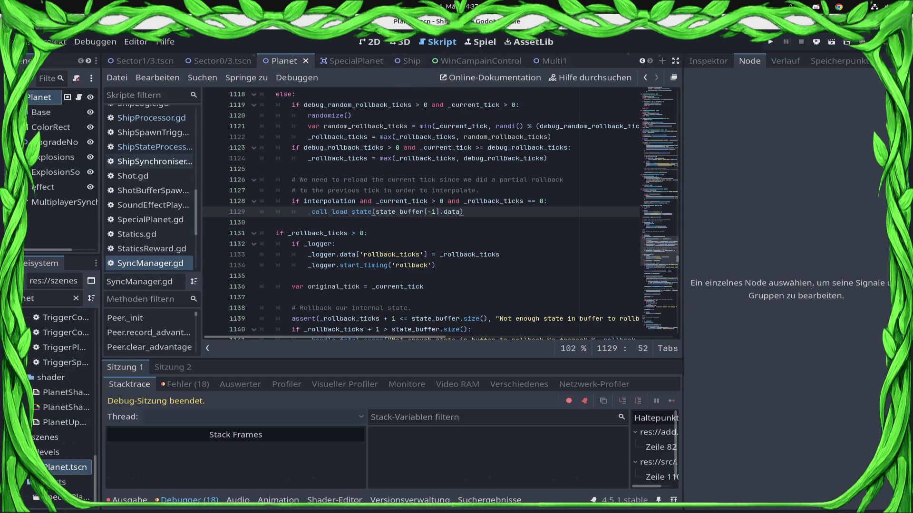
scroll(150, 207, "up", 2)
Switch from ShipStateProcessor.gd to ShipProcessor.gd and go to its ship selection code around line 255.
left_click(154, 209)
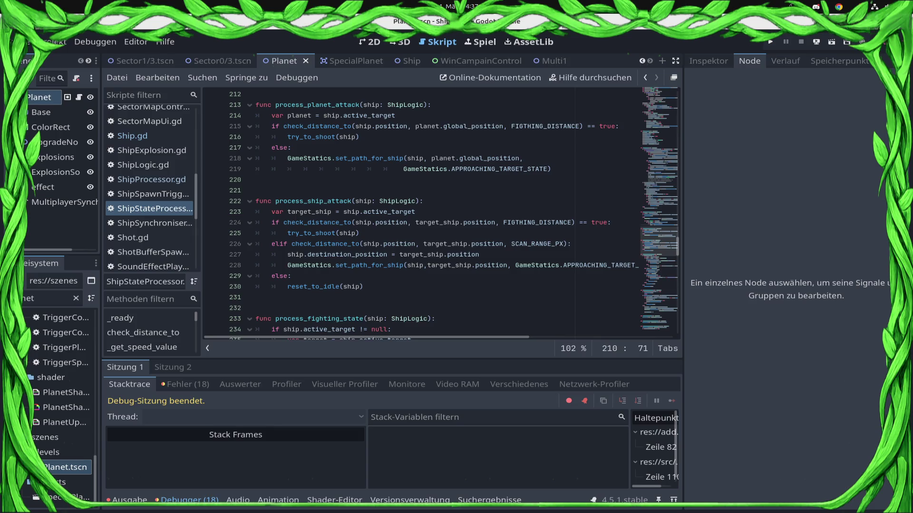
left_click(151, 180)
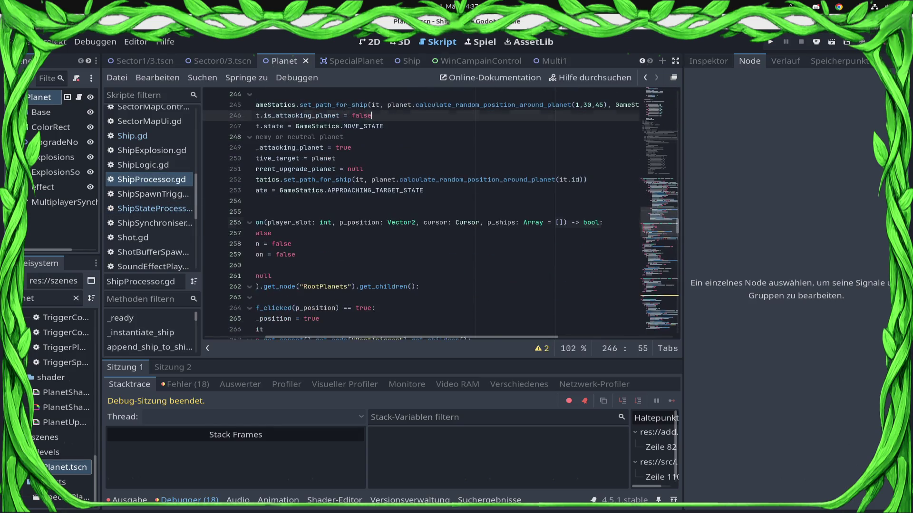
left_click(357, 212)
scroll(429, 214, "down", 3)
scroll(428, 214, "down", 5)
scroll(428, 214, "down", 5)
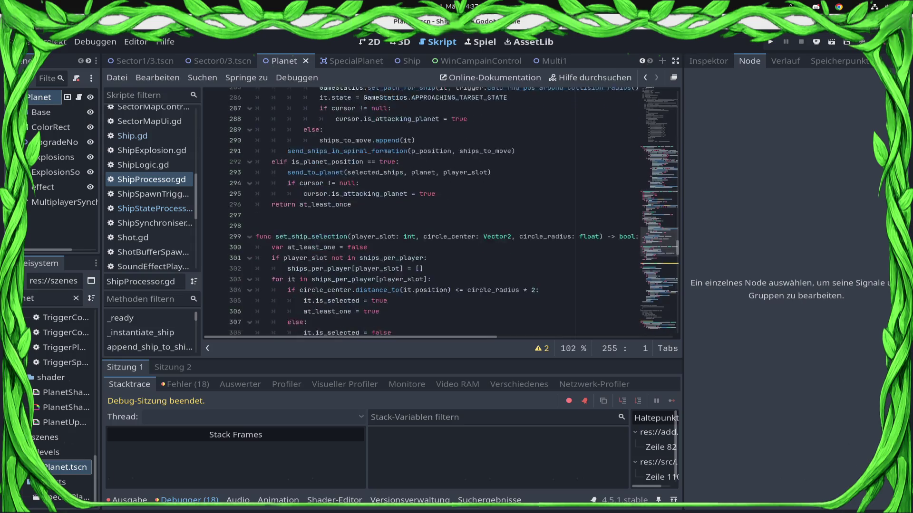
scroll(428, 214, "down", 5)
scroll(455, 212, "up", 2)
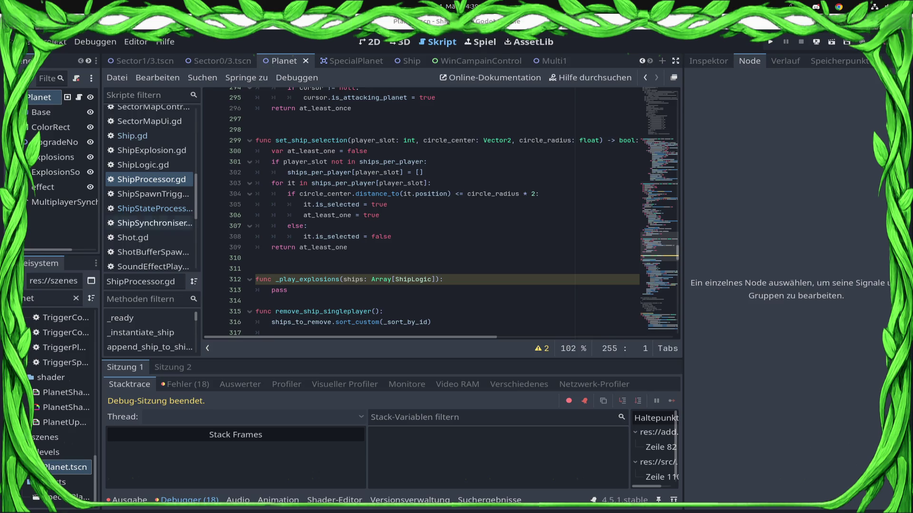
scroll(442, 214, "up", 4)
scroll(442, 214, "up", 8)
scroll(442, 214, "up", 8)
scroll(442, 214, "up", 8)
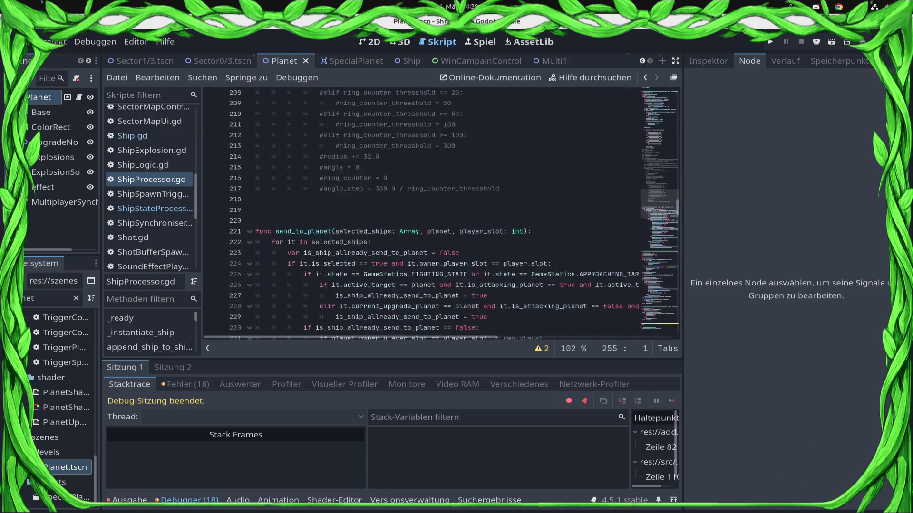
scroll(442, 214, "up", 8)
scroll(442, 214, "up", 8)
scroll(443, 214, "up", 8)
scroll(443, 214, "up", 8)
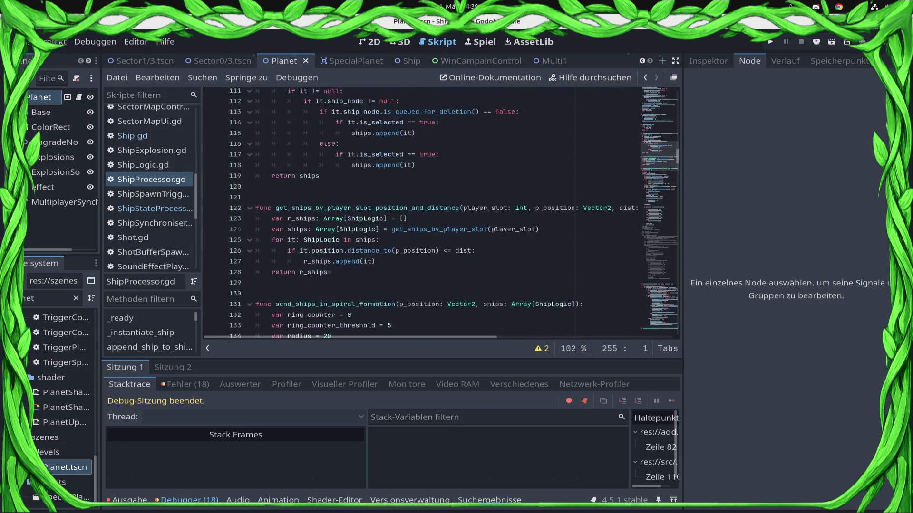
scroll(443, 214, "up", 8)
scroll(442, 214, "up", 8)
scroll(443, 214, "up", 5)
scroll(442, 214, "up", 5)
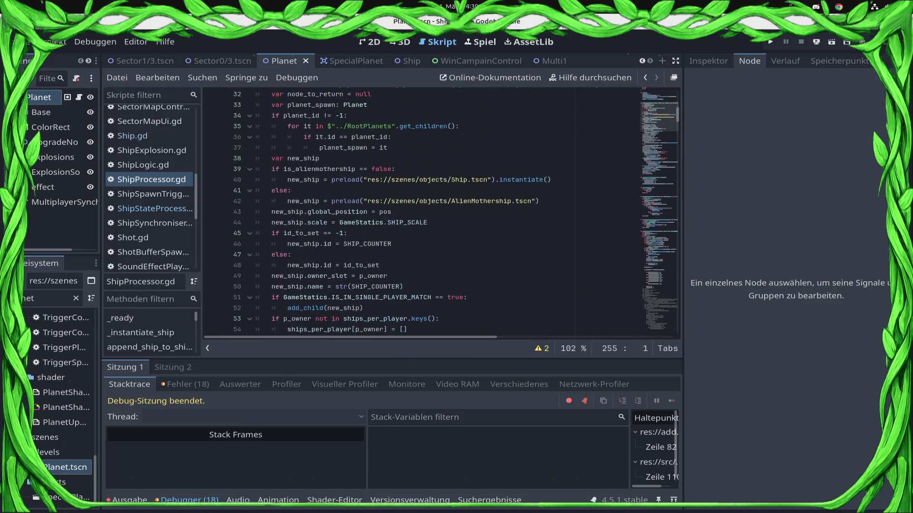
Save, then read _instantiate_ship's parameters and its Ship/AlienMothership preload branch.
key("ctrl+s")
scroll(442, 213, "up", 5)
scroll(442, 214, "up", 5)
scroll(443, 214, "down", 5)
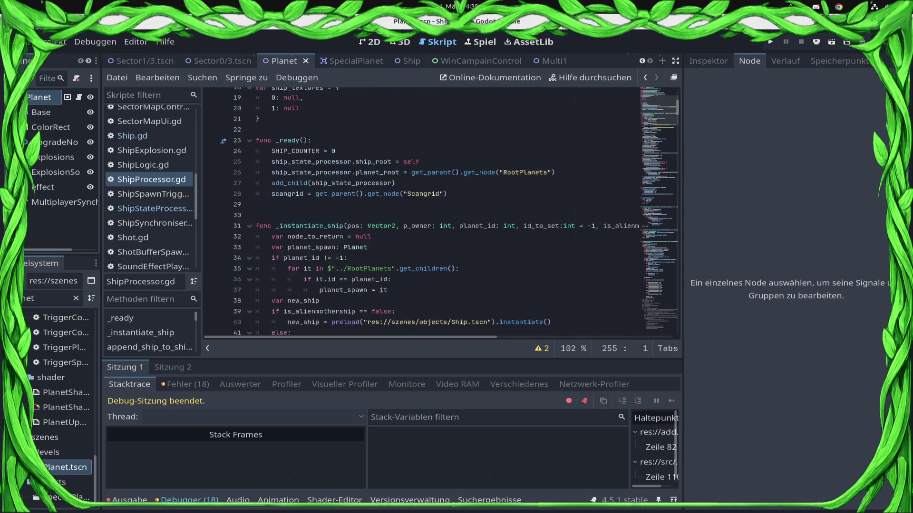
scroll(443, 214, "down", 3)
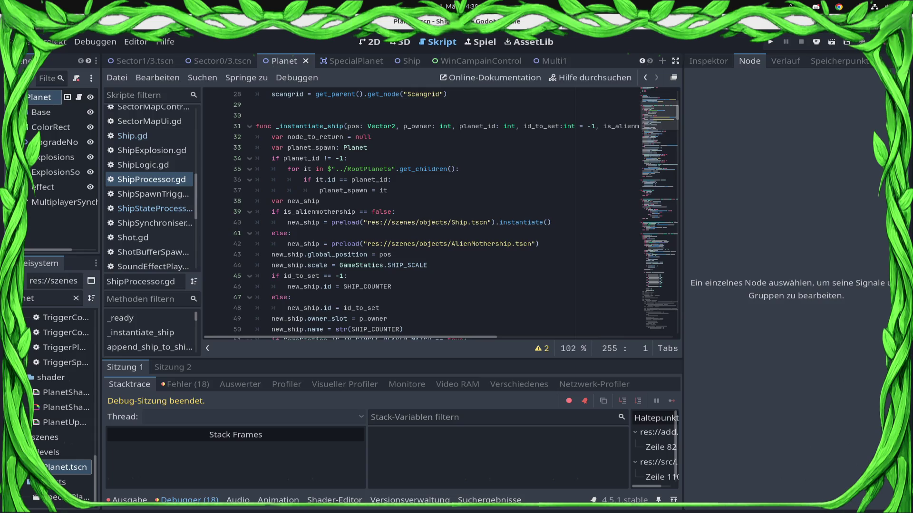
left_click(399, 136)
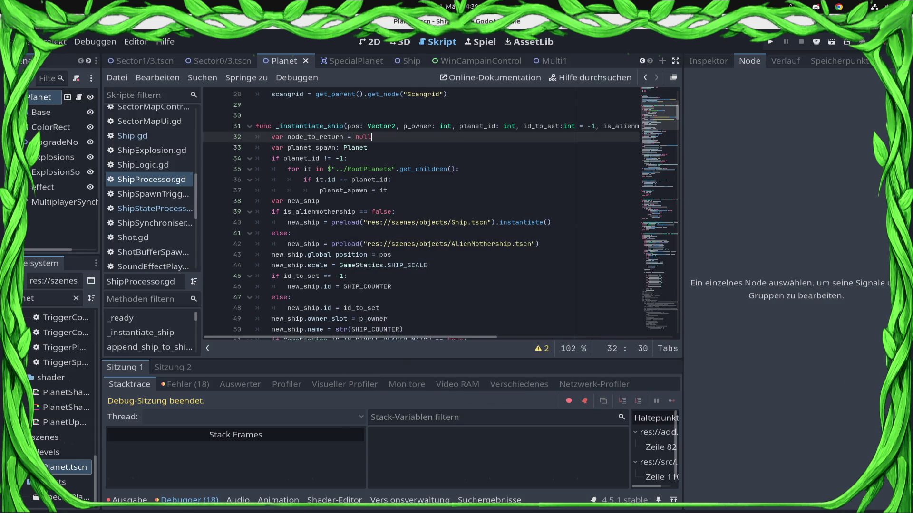
left_click(347, 126)
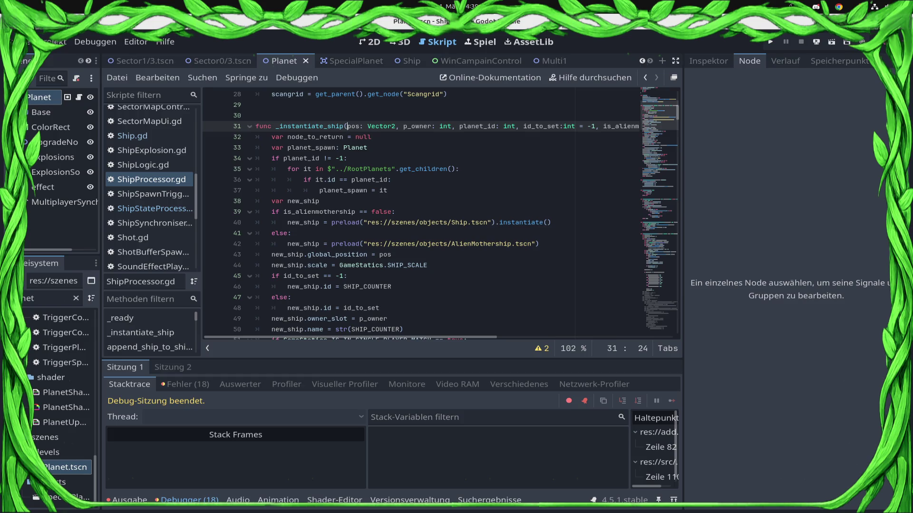
left_click(292, 233)
left_click(540, 244)
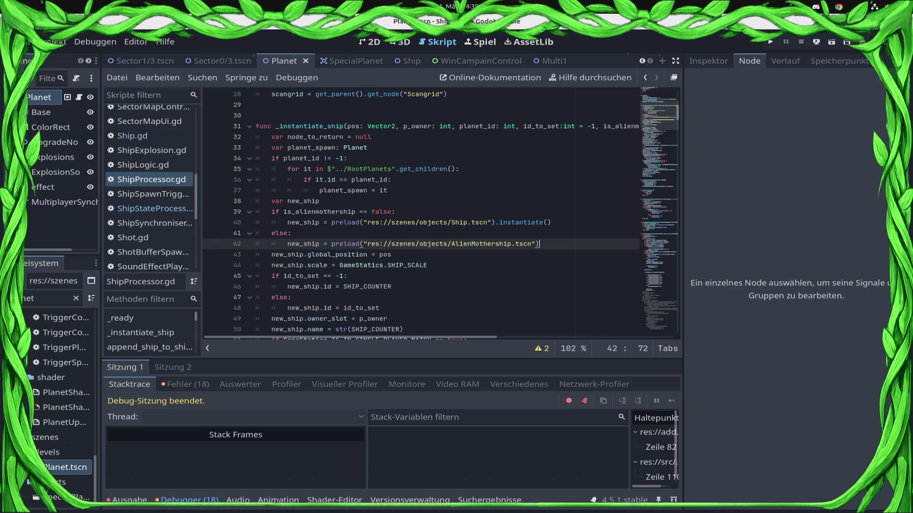
scroll(421, 214, "down", 3)
scroll(421, 214, "down", 2)
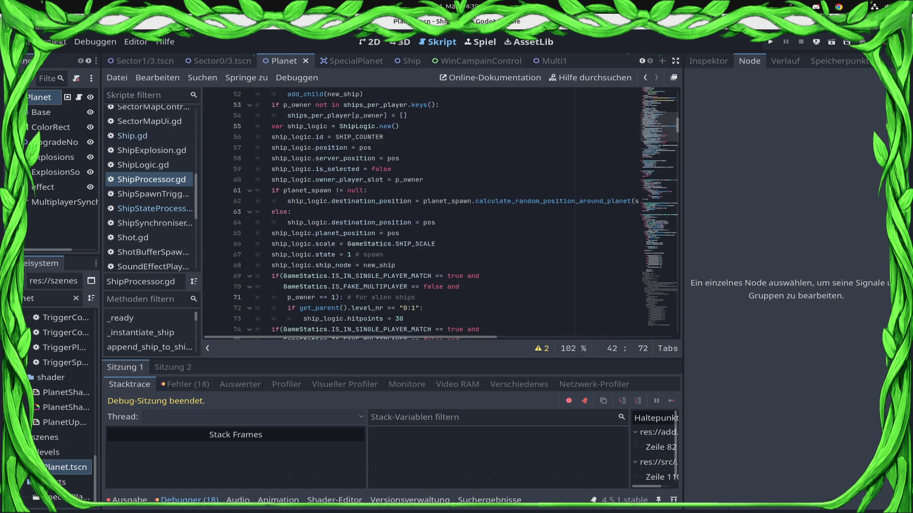
scroll(420, 214, "down", 2)
scroll(421, 214, "down", 2)
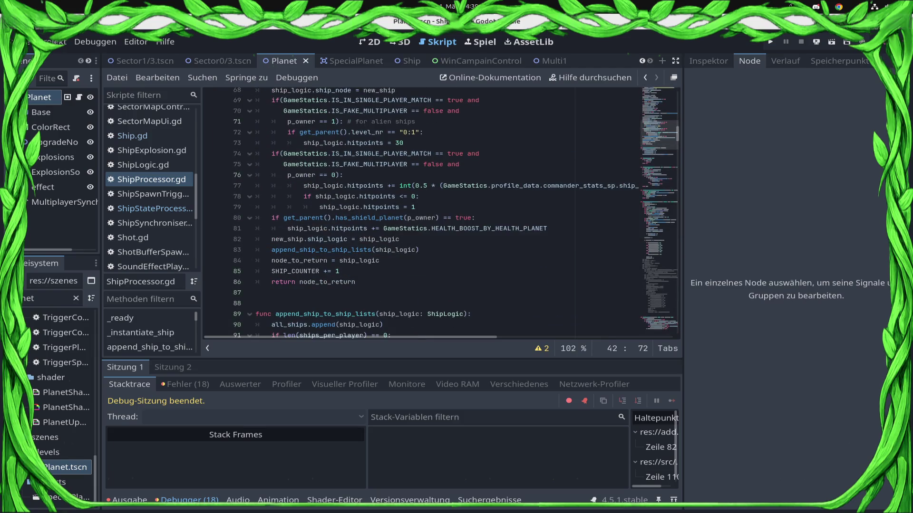
Review the node_to_return assignment, SHIP_COUNTER increment and the p_owner parameter, ending above the function.
left_click(343, 271)
key("Up")
key("End")
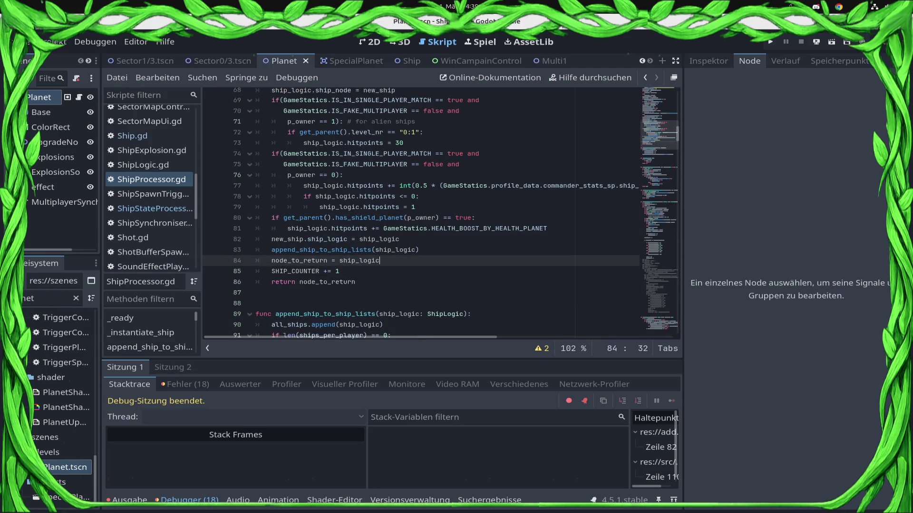
key("Down")
scroll(441, 213, "up", 4)
scroll(440, 214, "up", 3)
scroll(441, 214, "up", 3)
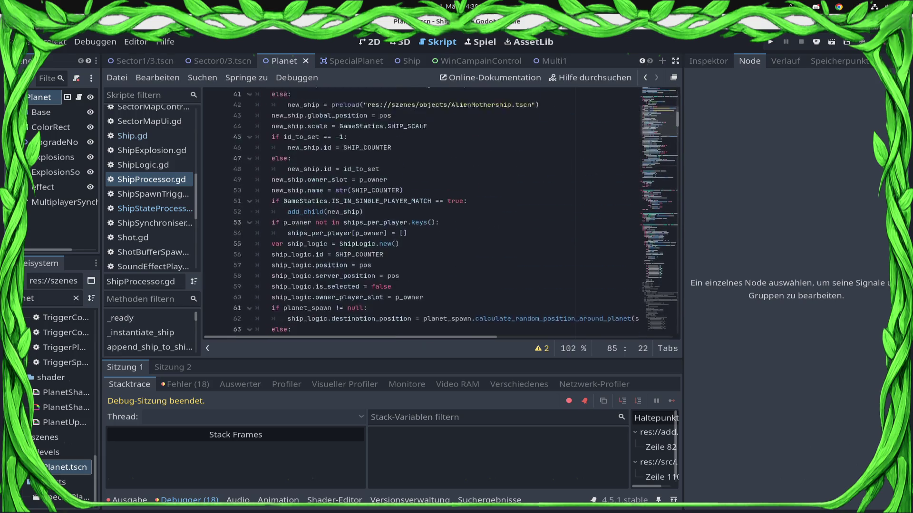
scroll(441, 214, "up", 3)
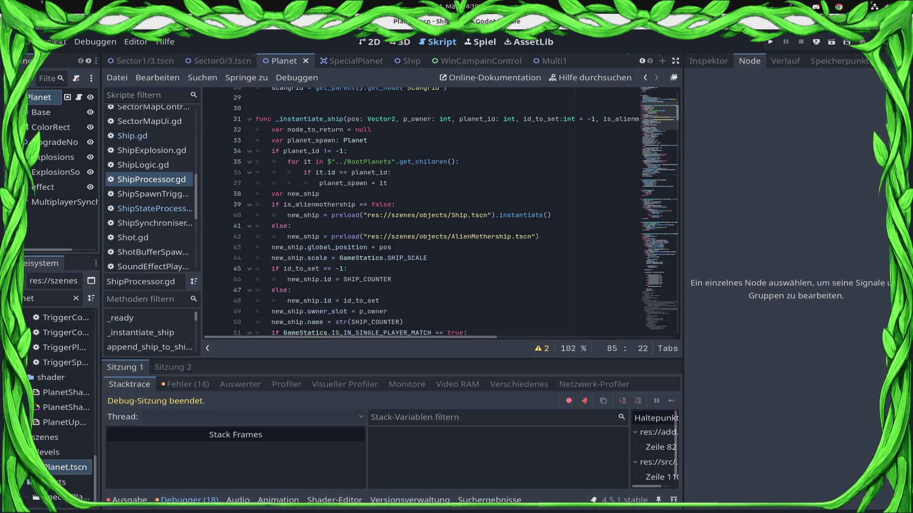
left_click(347, 119)
left_click(424, 119)
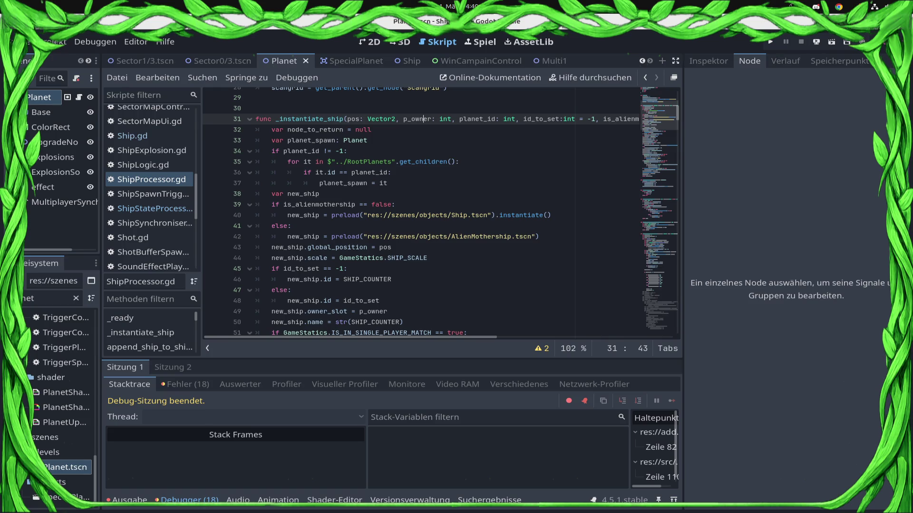
left_click(347, 119)
key("Up")
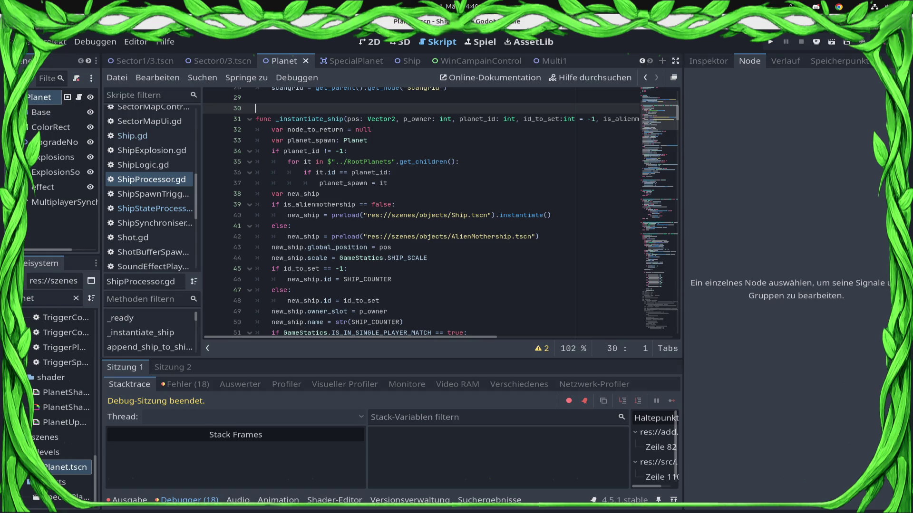
Declare a setup_ship_node function above _instantiate_ship with the same parameter list, and save.
key("Return")
key("Return")
key("Up")
type("func set")
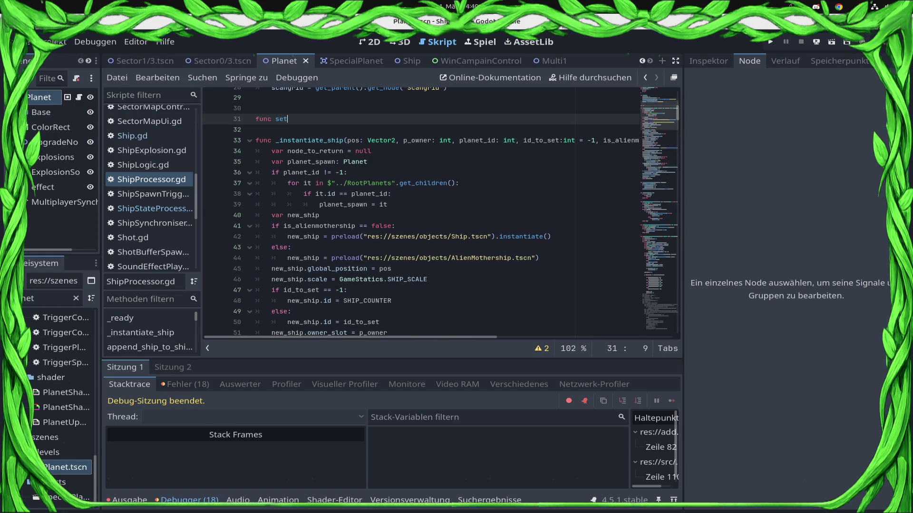
type("up_s")
type("hip_node")
type("():")
key("Return")
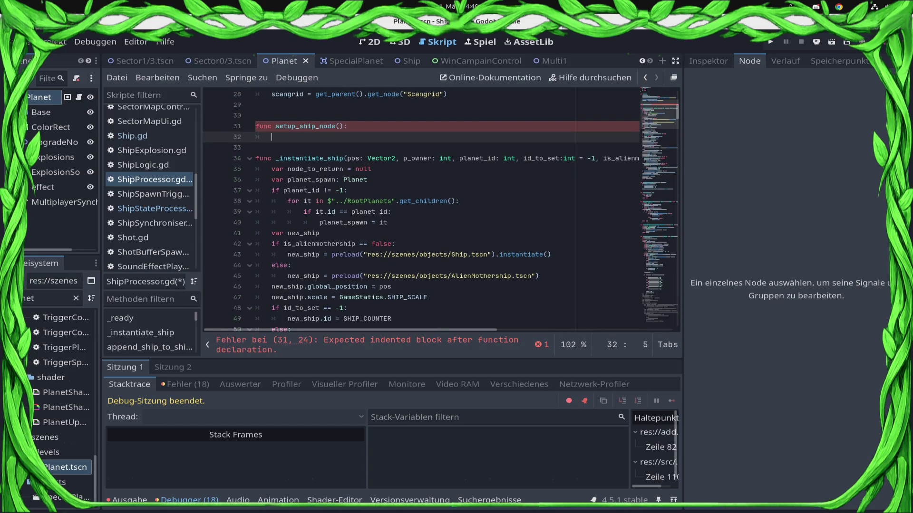
left_click(347, 158)
triple_click(347, 159)
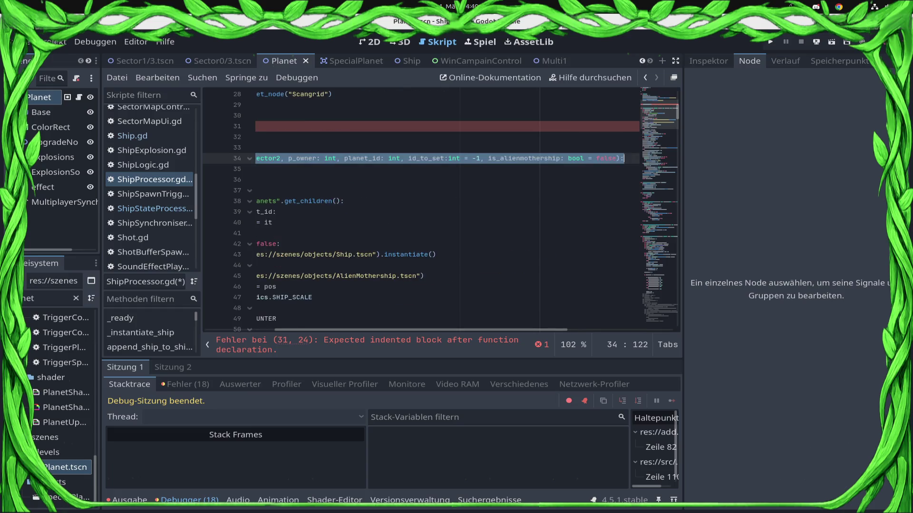
key("ctrl+c")
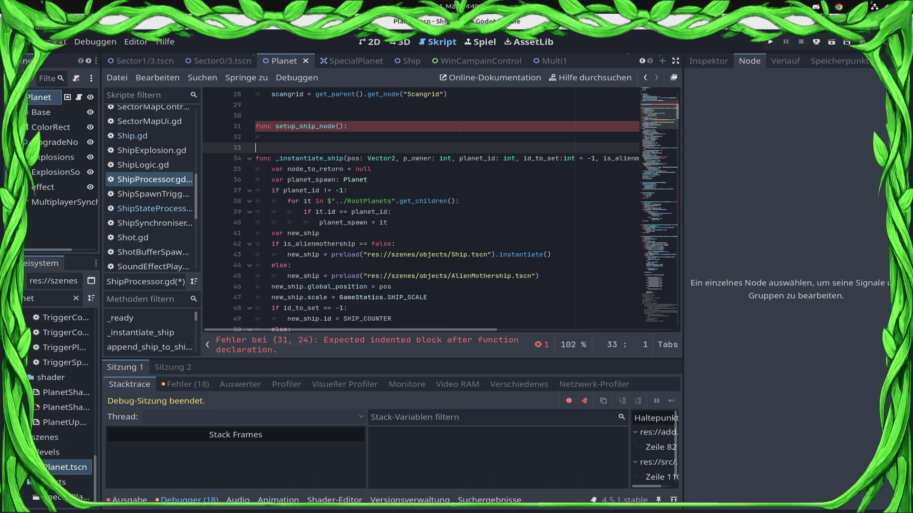
key("Up")
key("Up")
key("Up")
key("ctrl+v")
key("ctrl+s")
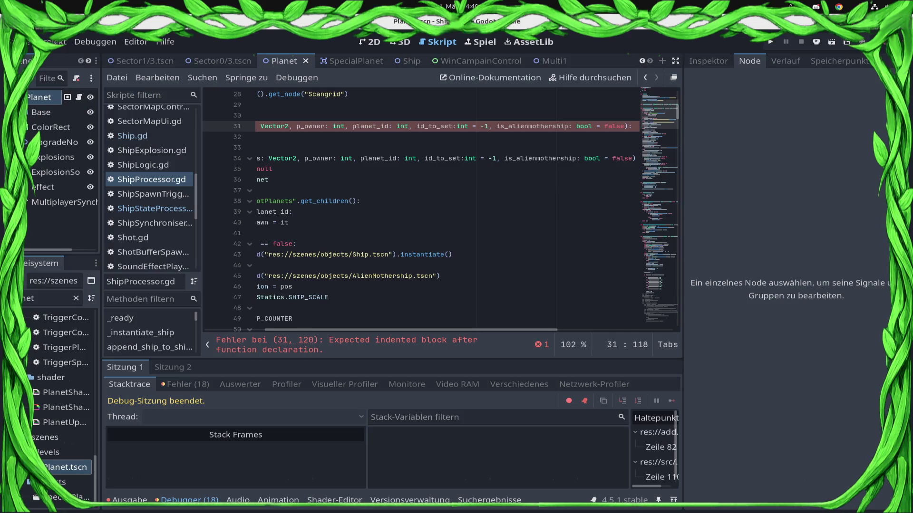
Give setup_ship_node an indented pass body and save the script.
key("Down")
key("Down")
key("Down")
key("Down")
key("Down")
key("Down")
key("Down")
key("Down")
key("Down")
key("Down")
key("Down")
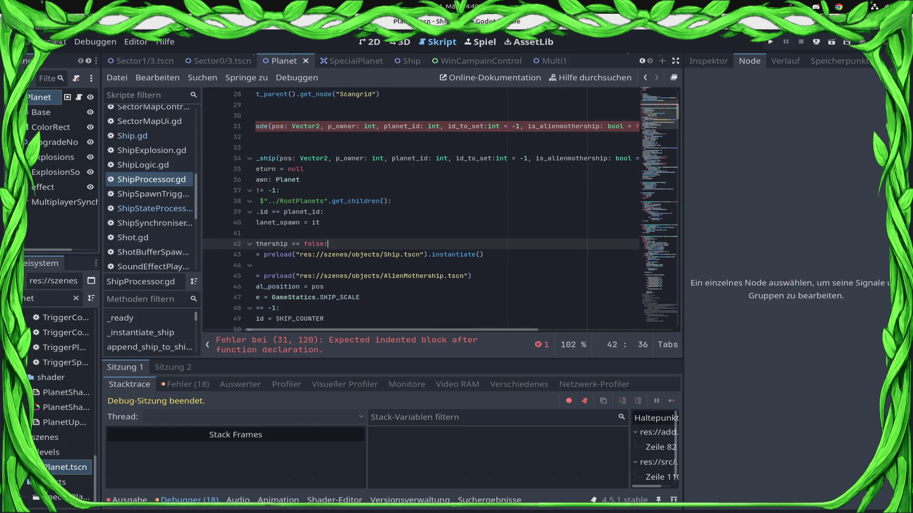
key("Up")
key("Home")
key("Up")
key("Up")
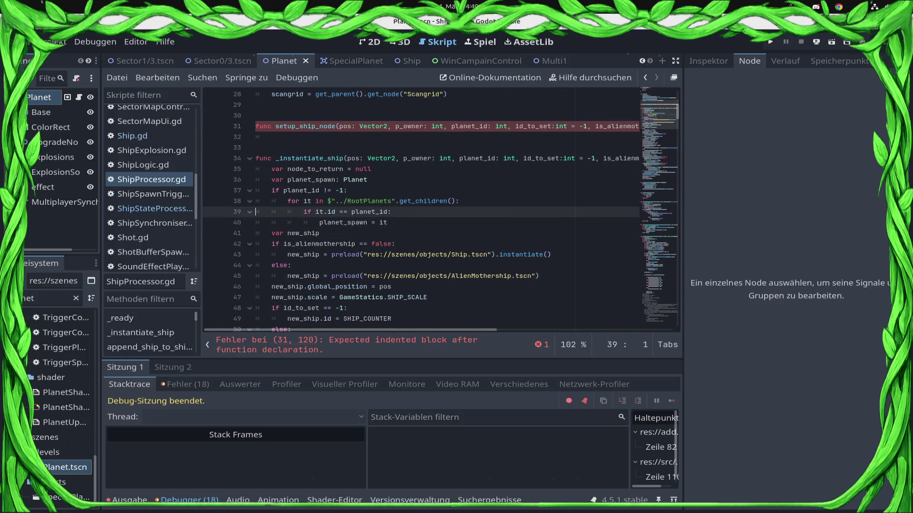
key("Up")
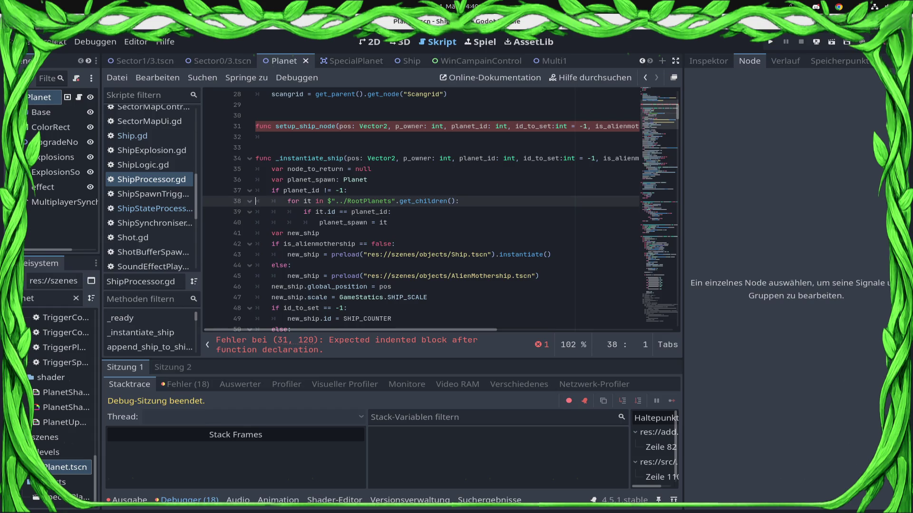
key("Up")
key("Up")
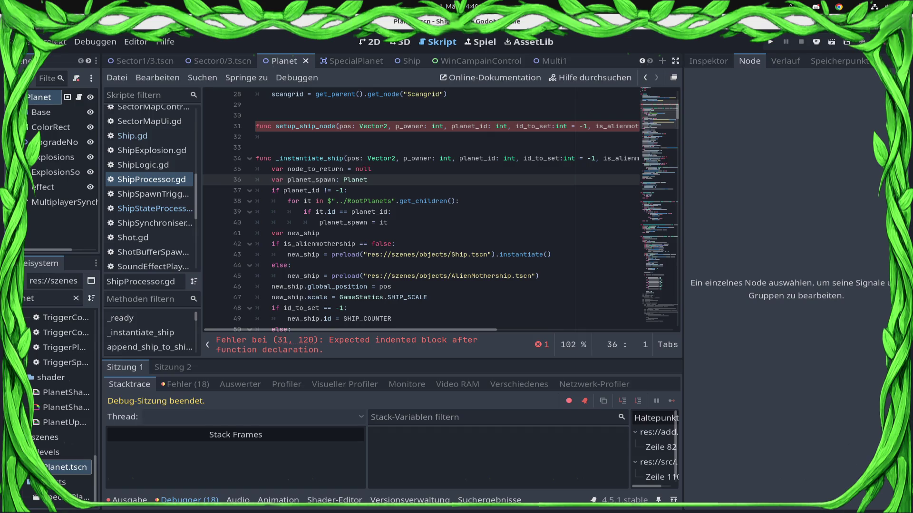
key("super")
key("super")
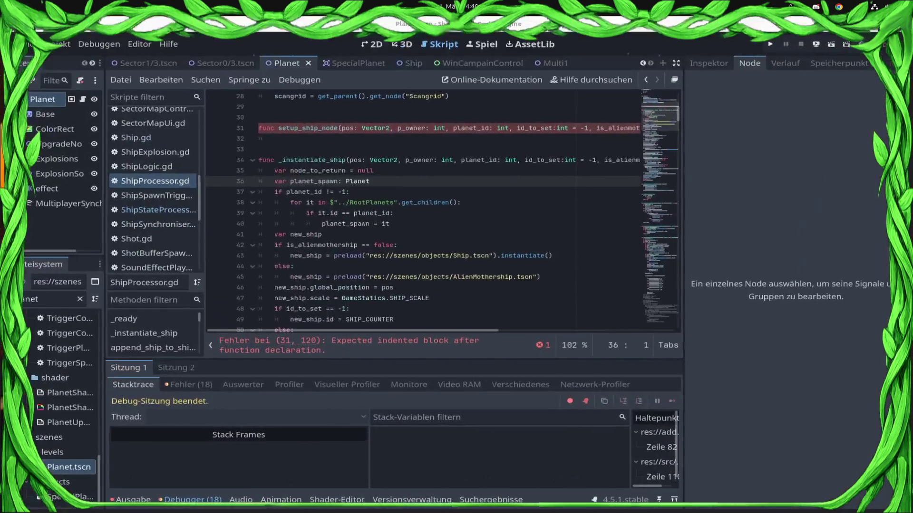
key("Up")
key("Up")
key("Up")
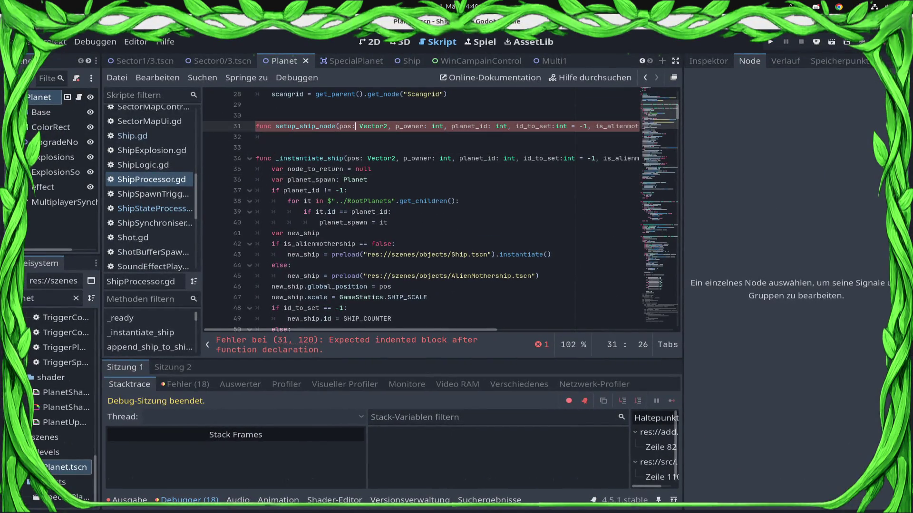
key("Down")
key("Tab")
type("pass")
key("ctrl+s")
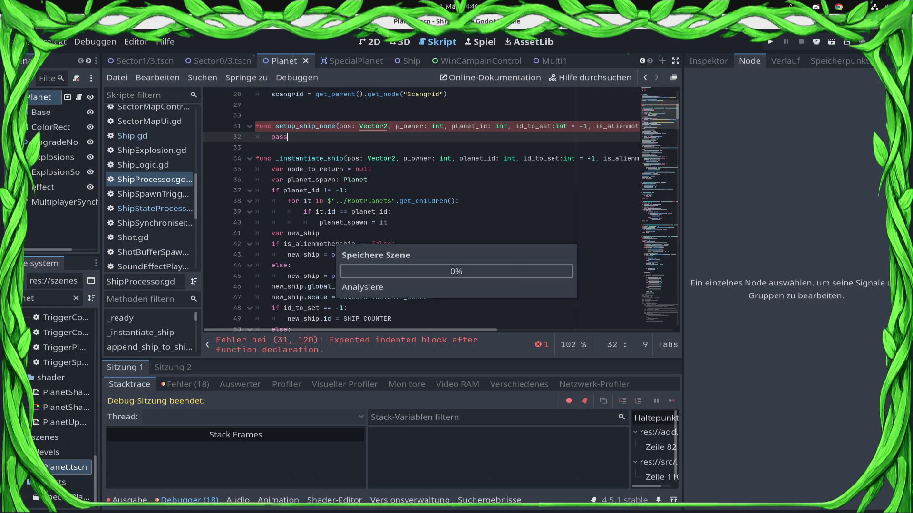
Select the ship setup code after the preload branch through return node_to_return and cut it from _instantiate_ship.
key("Down")
key("Down")
key("Down")
key("Down")
key("Down")
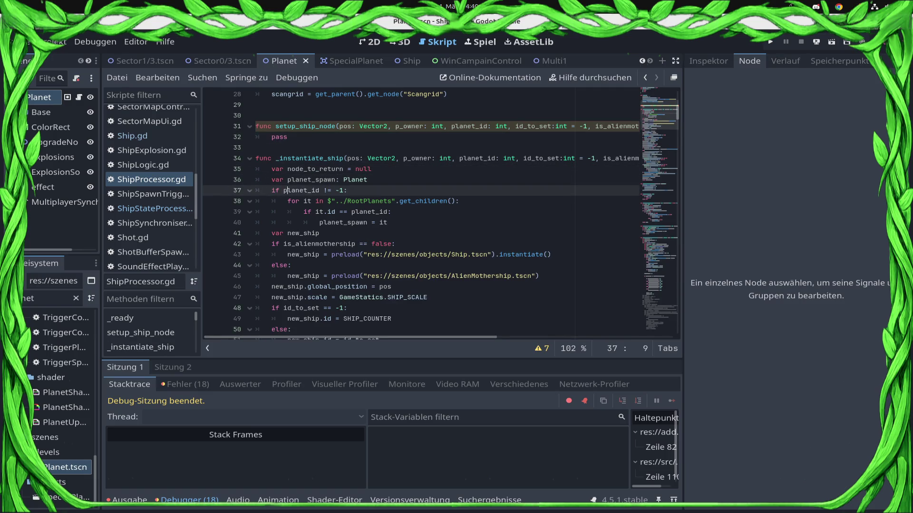
key("Down")
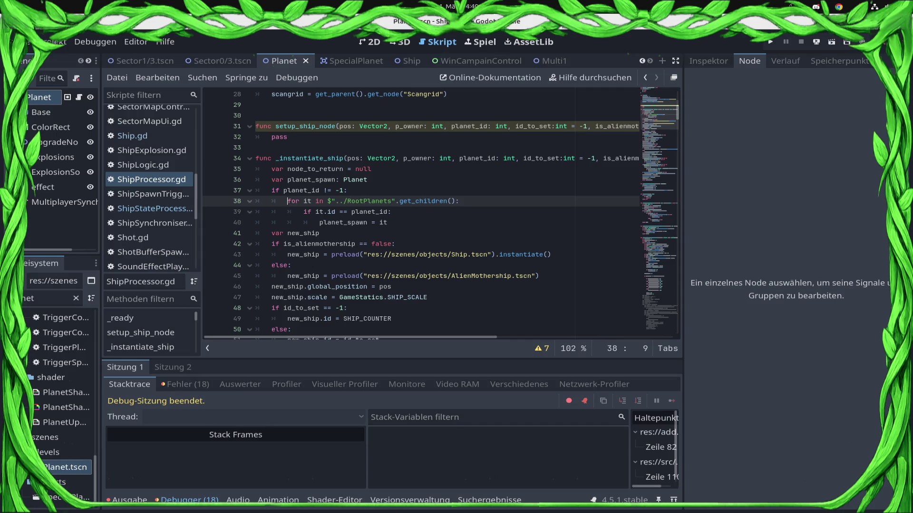
key("Up")
key("Up")
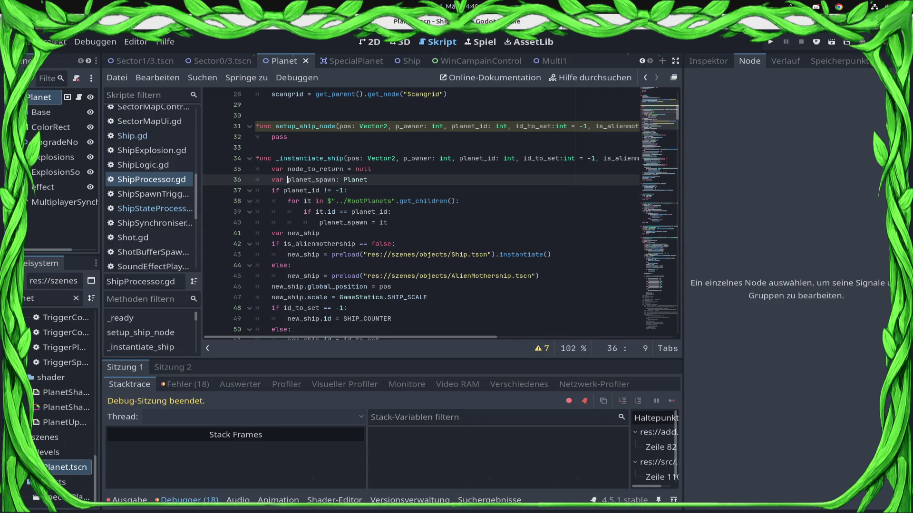
key("Down")
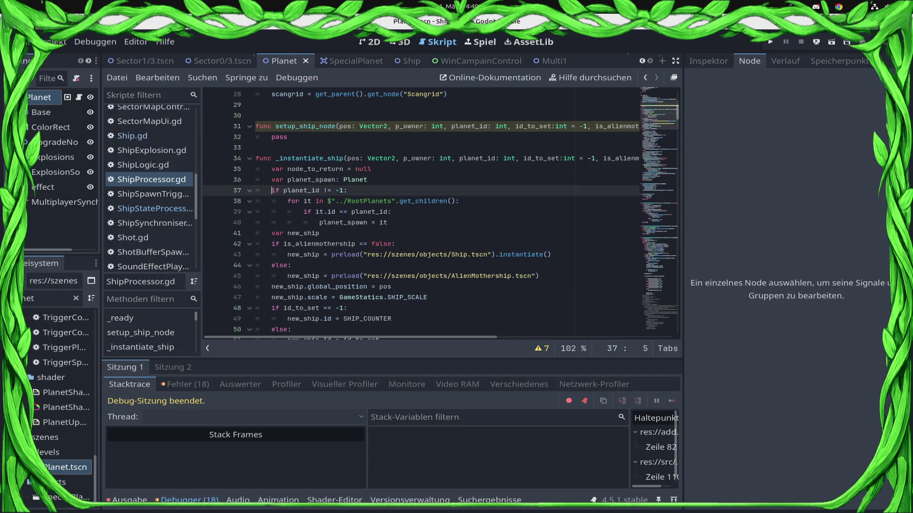
key("Down")
key("Down")
key("Down")
key("Down")
key("Down")
key("Down")
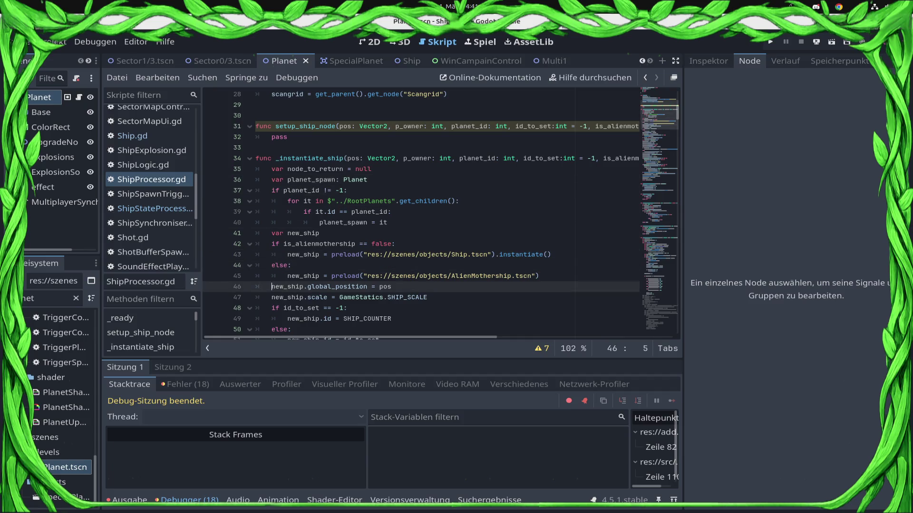
key("shift+Down")
key("shift+Down")
key("shift+Down")
key("shift+Down")
key("shift+Down")
key("shift+Down")
key("shift+Down")
key("shift+Down")
key("shift+Down")
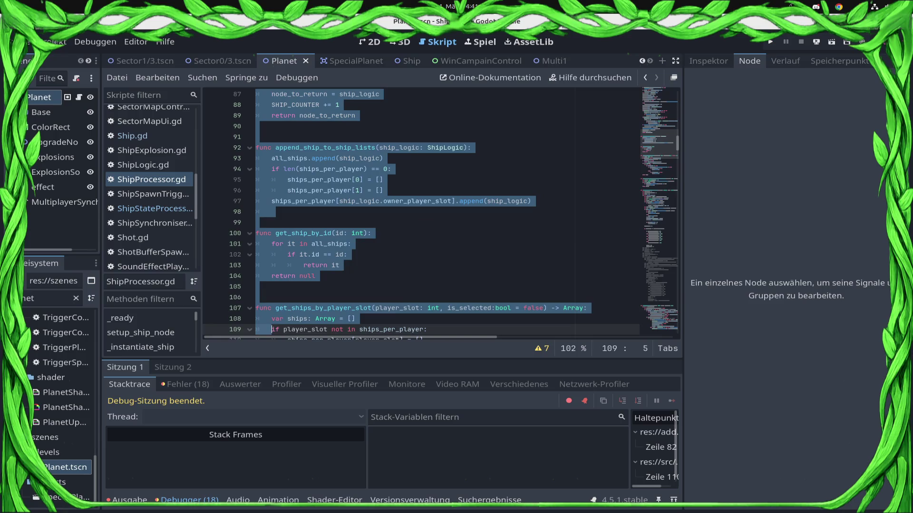
key("shift+Up")
key("shift+Up")
key("shift+Up")
key("shift+Up")
key("shift+Up")
key("shift+Up")
key("shift+Up")
key("shift+Up")
key("shift+Up")
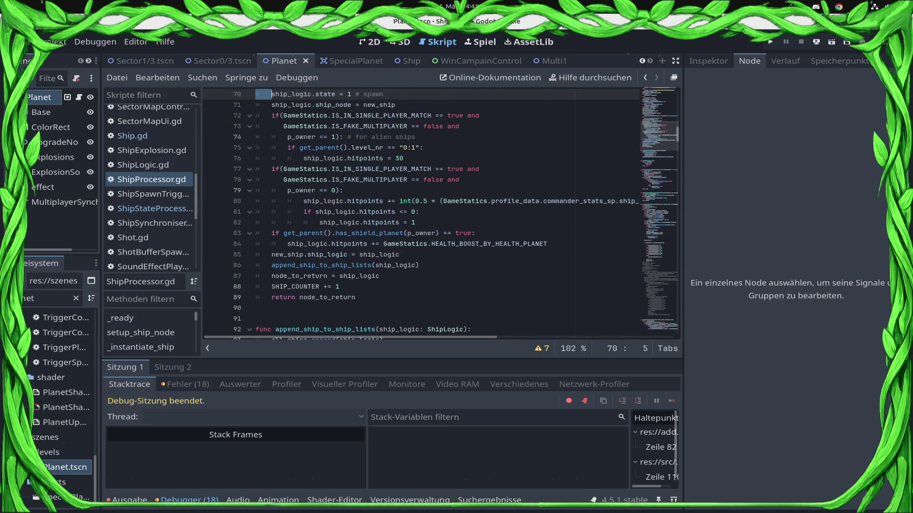
key("shift+Up")
key("shift+Up")
key("shift+Up")
key("shift+Up")
key("shift+Up")
key("shift+Down")
key("shift+Down")
key("shift+Down")
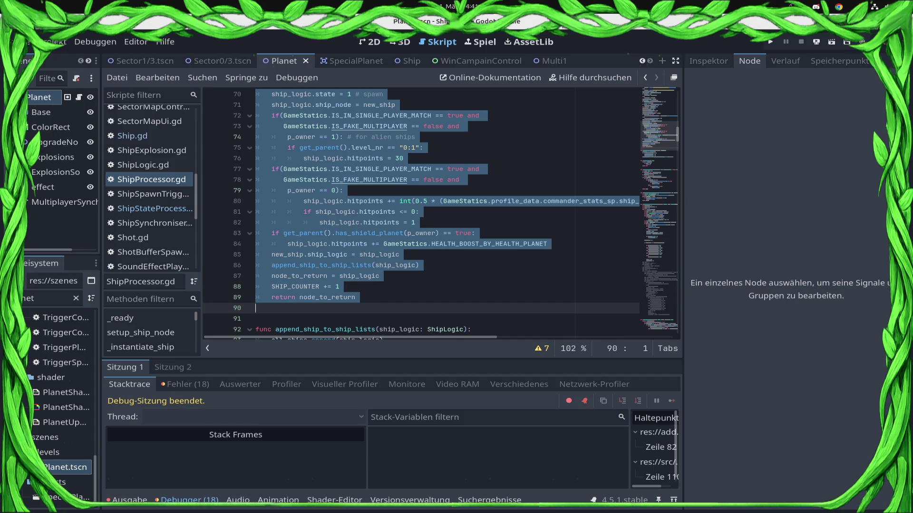
key("ctrl+x")
key("Up")
key("Up")
key("Up")
key("Up")
key("Up")
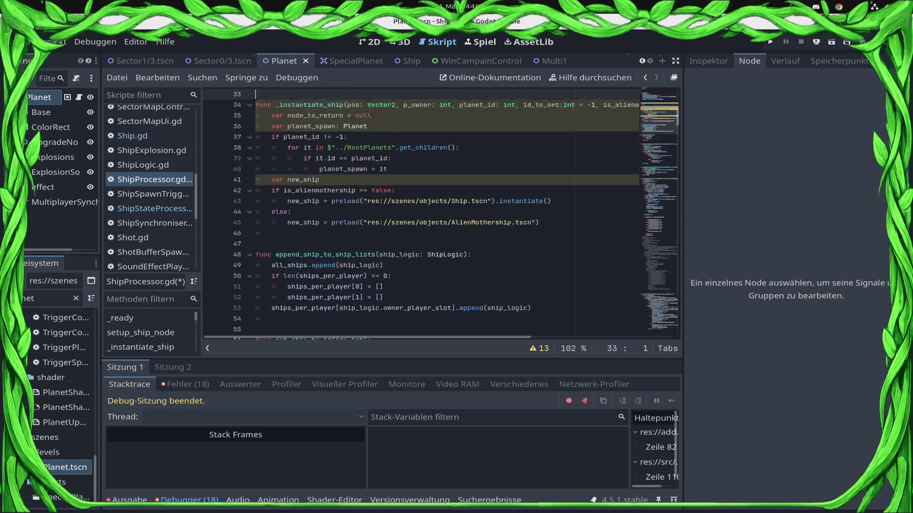
key("Up")
key("Up")
key("Up")
Replace setup_ship_node's pass line with the cut ship setup code and save.
key("Down")
key("Down")
key("Down")
key("Down")
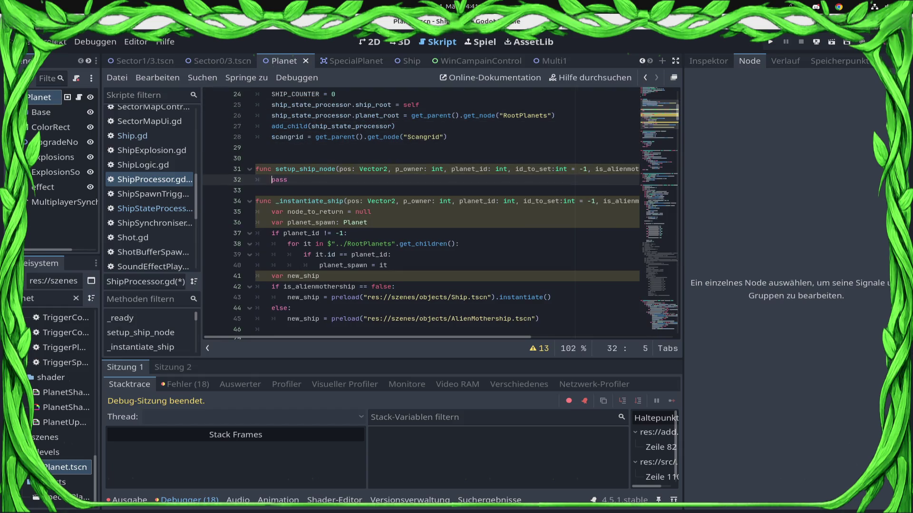
key("shift+End")
key("ctrl+v")
key("ctrl+s")
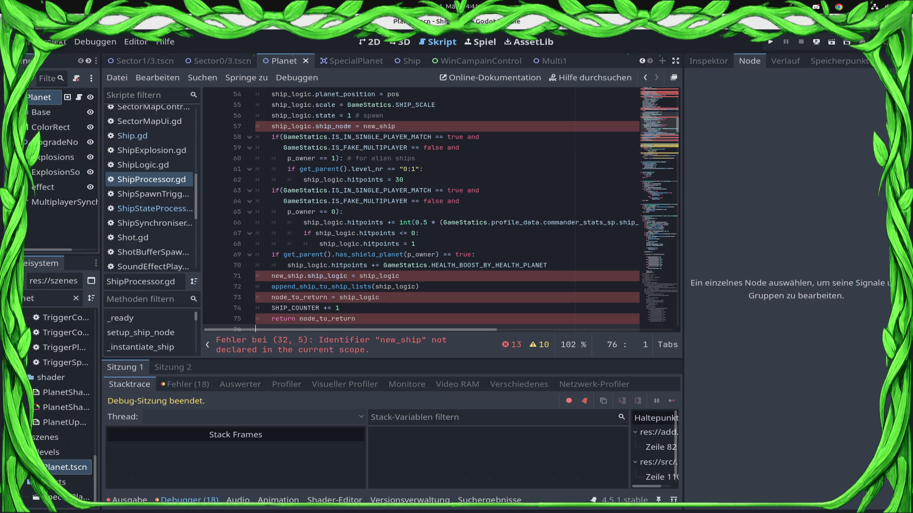
scroll(420, 211, "up", 2)
scroll(421, 211, "up", 3)
scroll(422, 211, "up", 2)
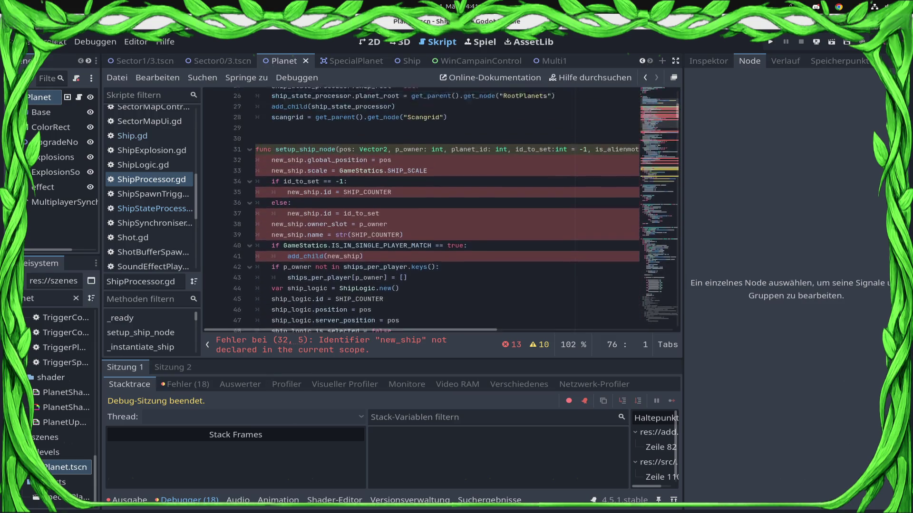
scroll(421, 210, "up", 2)
Add 'new_ship: Ship, ' as setup_ship_node's first parameter before pos and save.
left_click(339, 130)
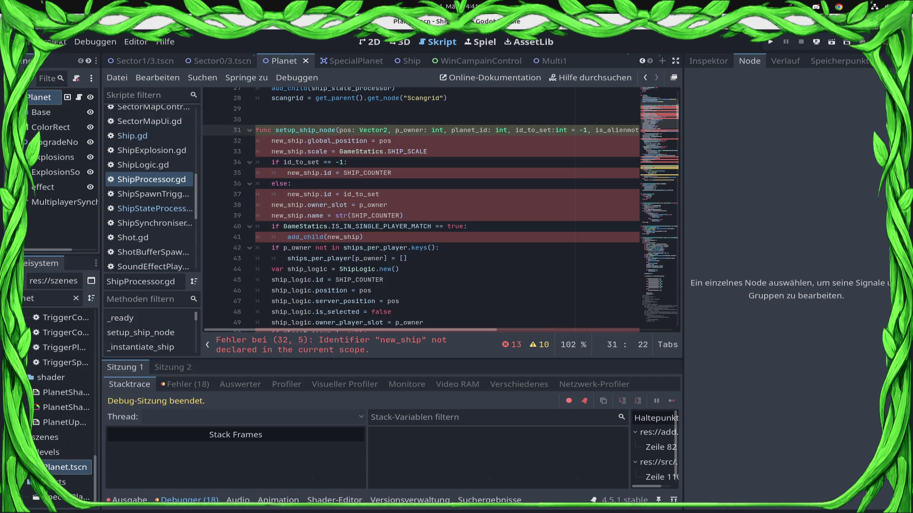
type("new_ship")
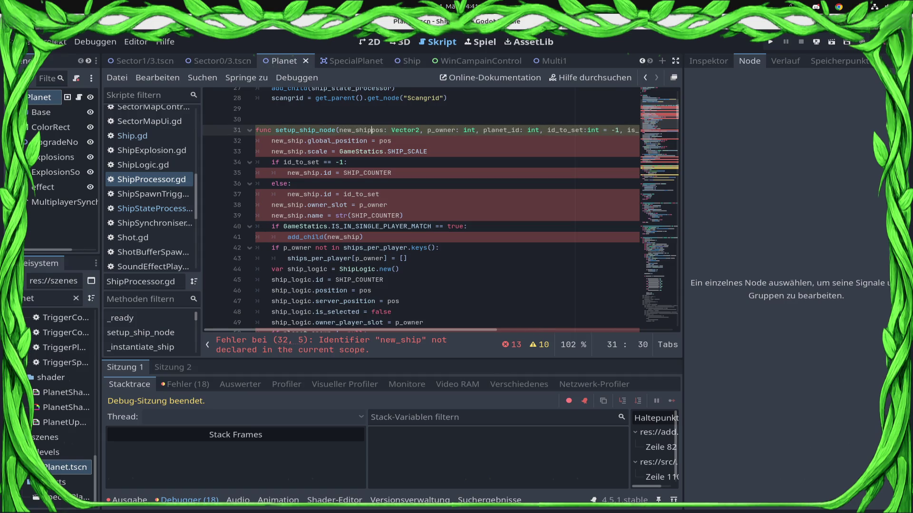
type(": Sho")
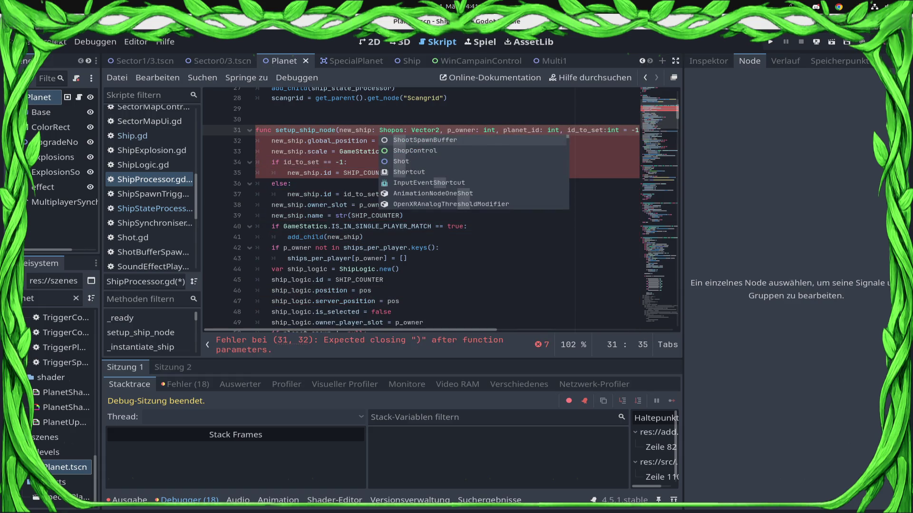
key("BackSpace")
type("ipN")
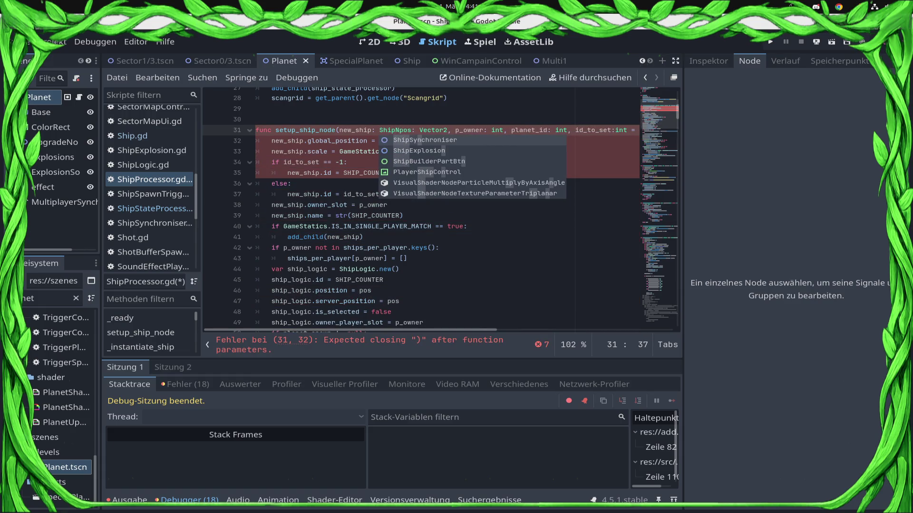
key("BackSpace")
key("Tab")
type(",")
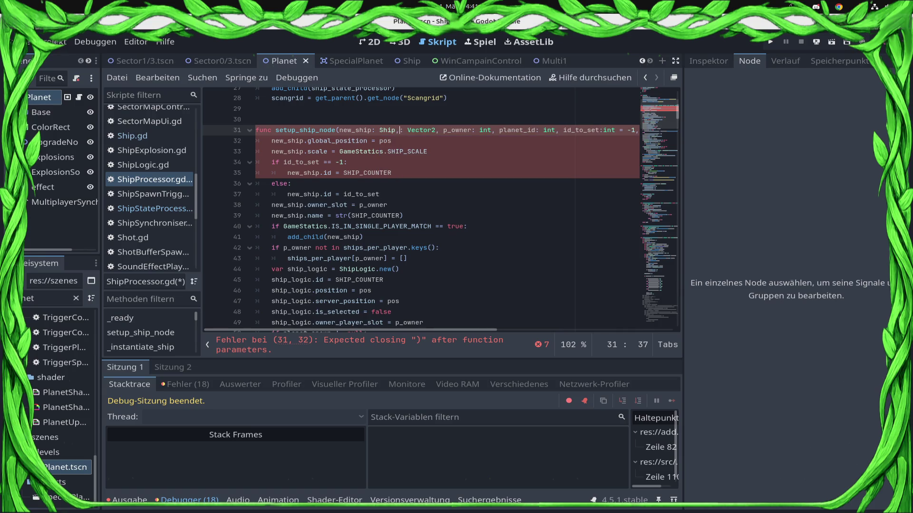
type(" pos")
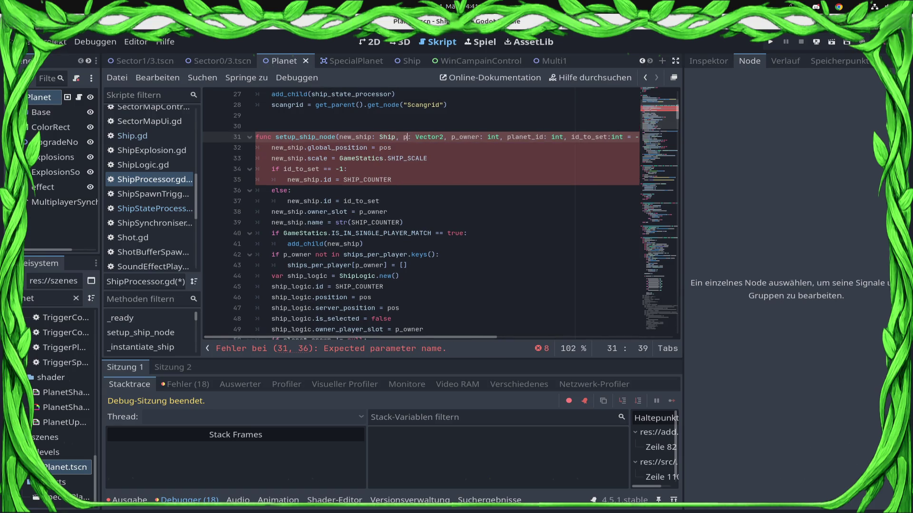
key("ctrl+s")
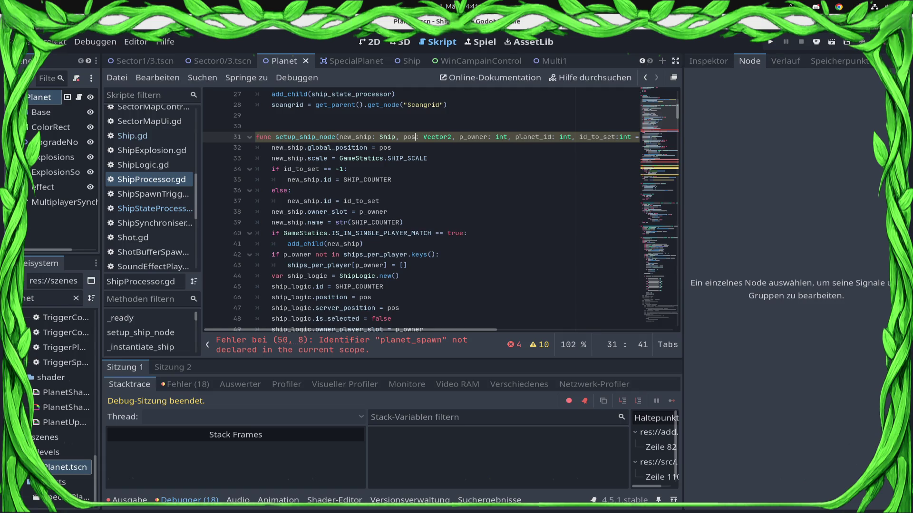
key("Down")
key("Down")
key("Down")
scroll(441, 211, "down", 3)
scroll(441, 210, "down", 3)
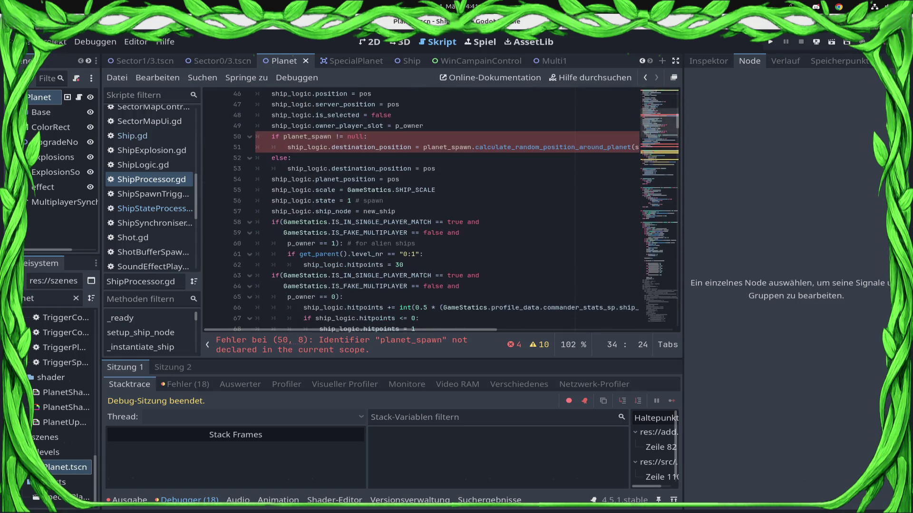
Inspect setup_ship_node's end, delete the planet_spawn declaration in _instantiate_ship and undo it.
double_click(556, 147)
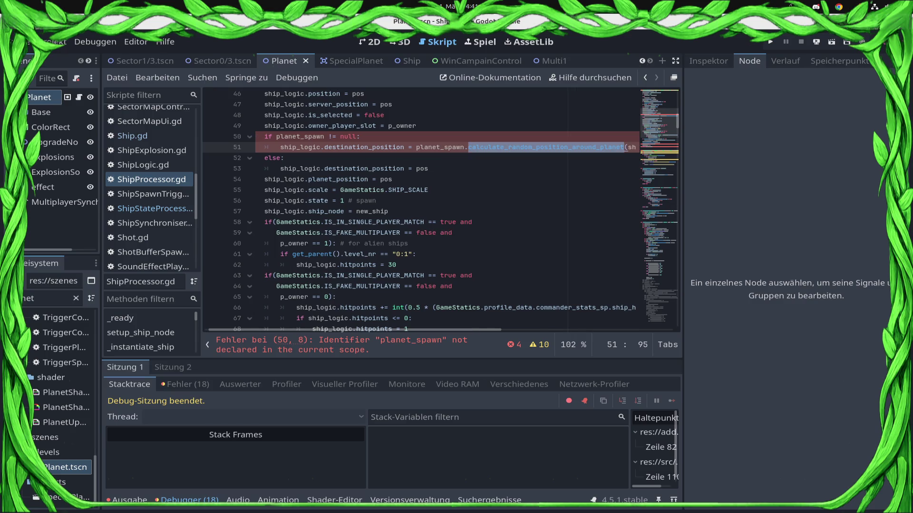
key("Down")
key("Down")
key("Down")
key("Down")
key("Down")
key("Up")
key("Home")
scroll(441, 210, "down", 5)
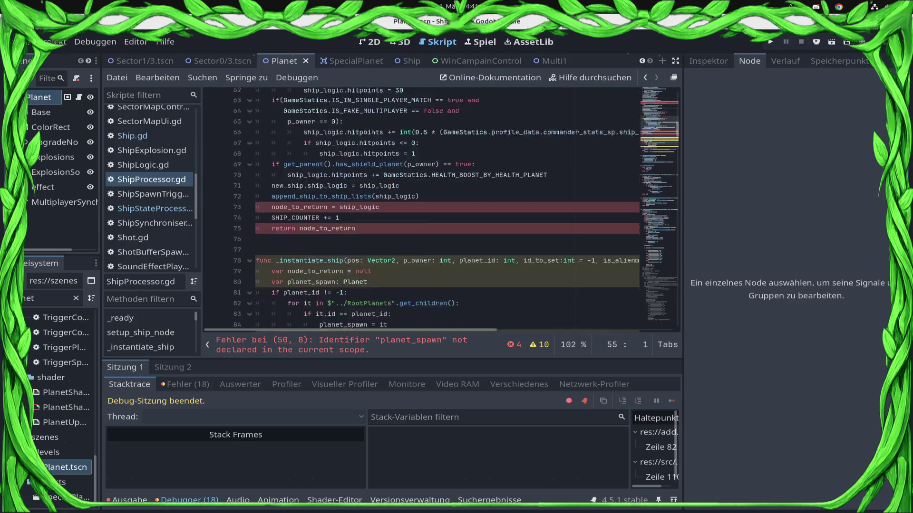
scroll(440, 210, "down", 3)
left_click_drag(367, 201, 255, 200)
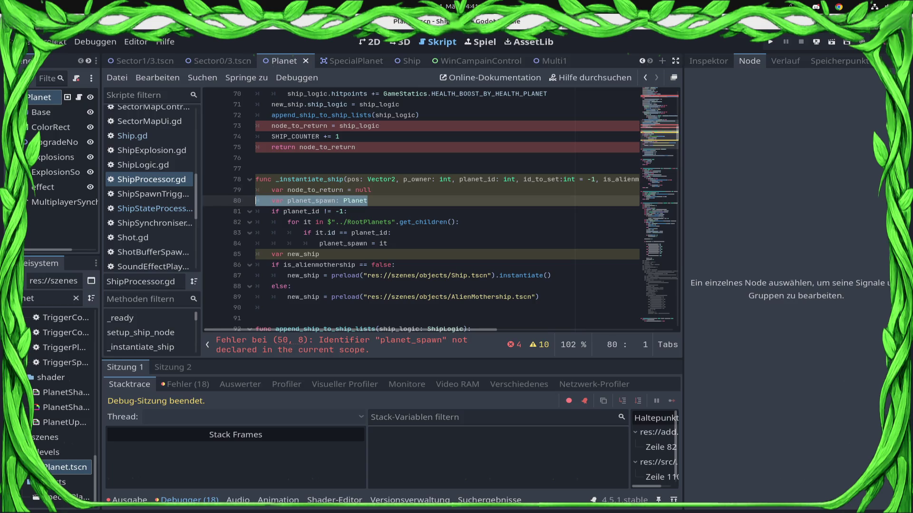
key("BackSpace")
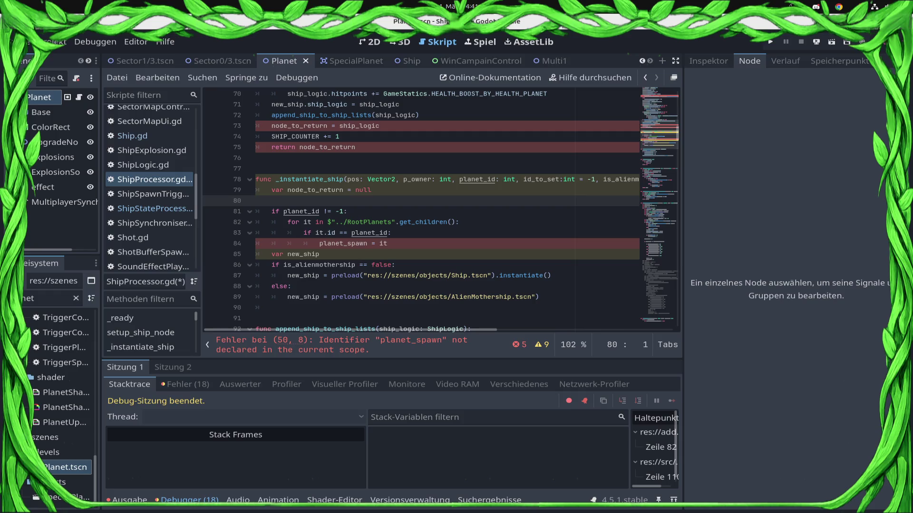
key("ctrl+z")
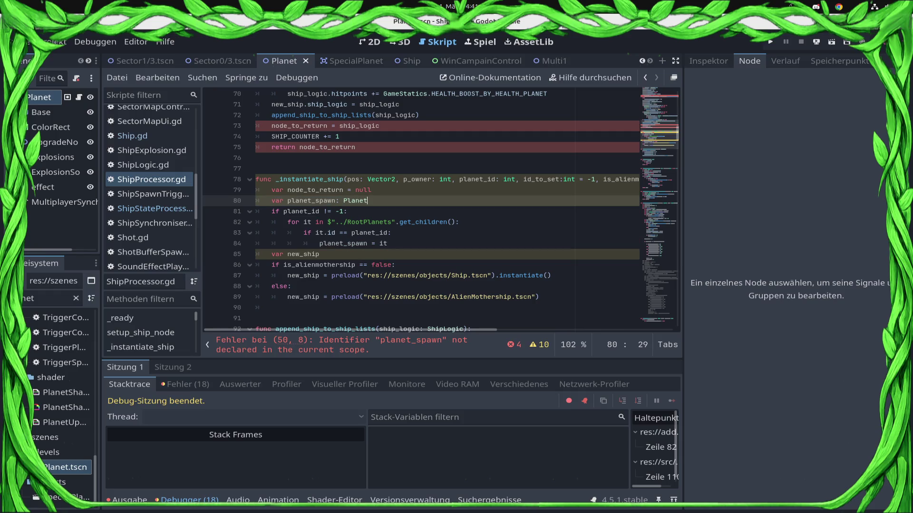
Select the node_to_return assignment and return lines to check how node_to_return is used.
key("Up")
key("Up")
key("Up")
key("End")
key("shift+Home")
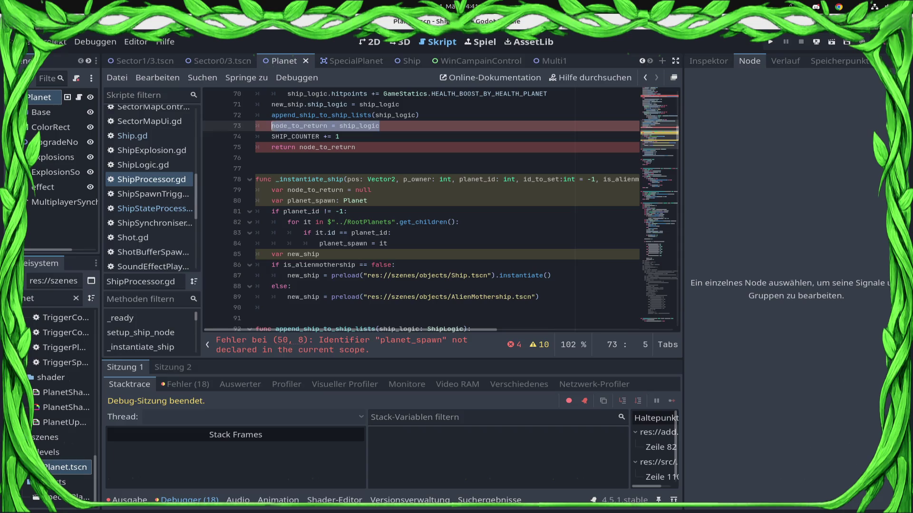
key("shift+Home")
scroll(442, 215, "up", 1)
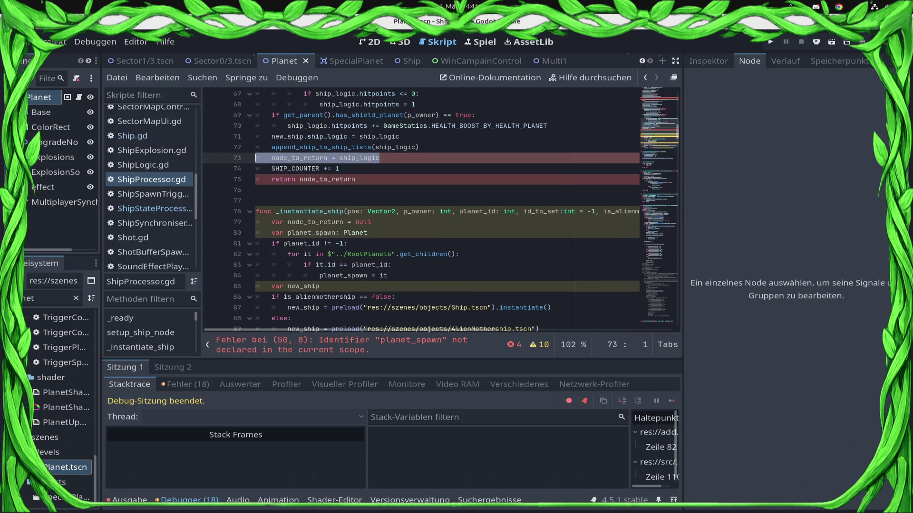
key("Down")
key("Down")
key("End")
key("ctrl+shift+Left")
key("Up")
key("Up")
key("End")
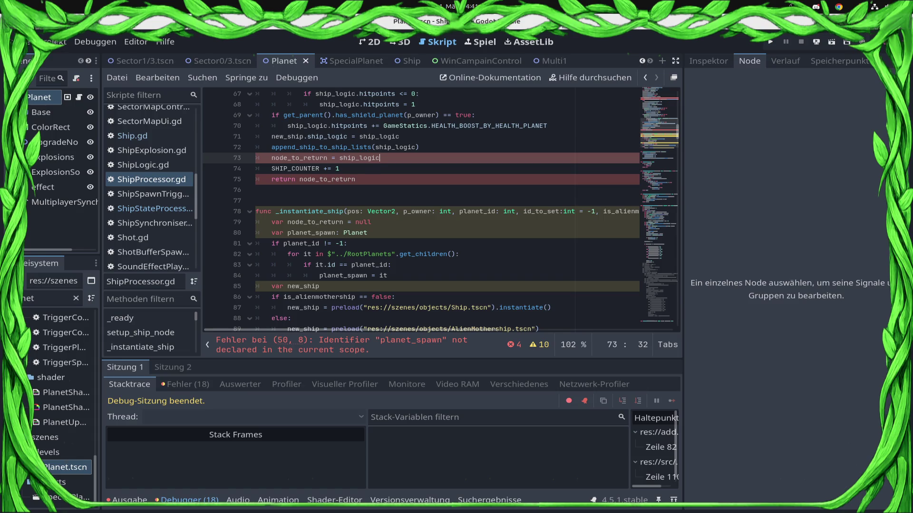
scroll(442, 210, "up", 3)
scroll(443, 211, "up", 2)
scroll(442, 210, "up", 3)
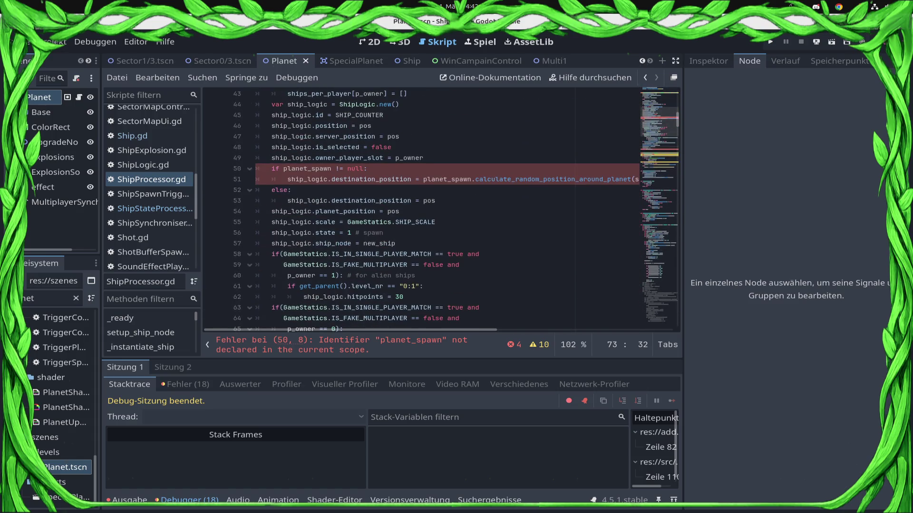
scroll(442, 211, "down", 4)
scroll(443, 211, "down", 2)
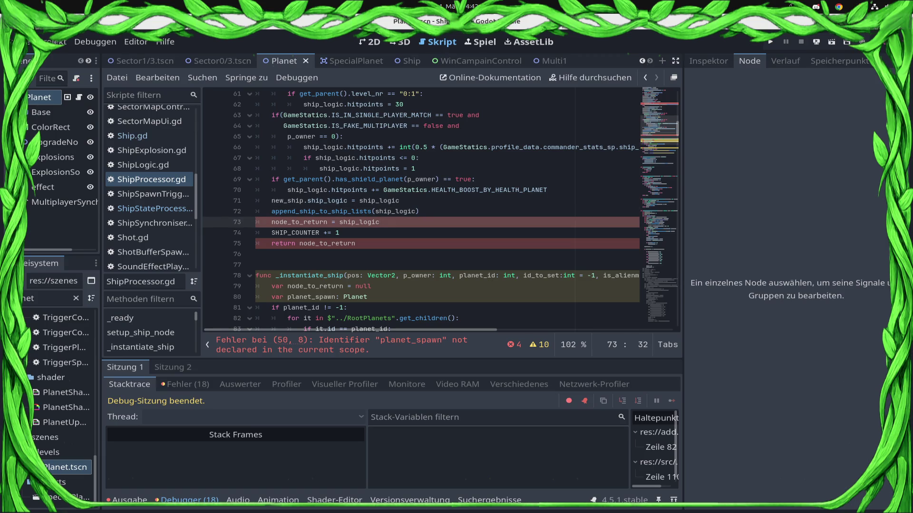
scroll(428, 214, "down", 3)
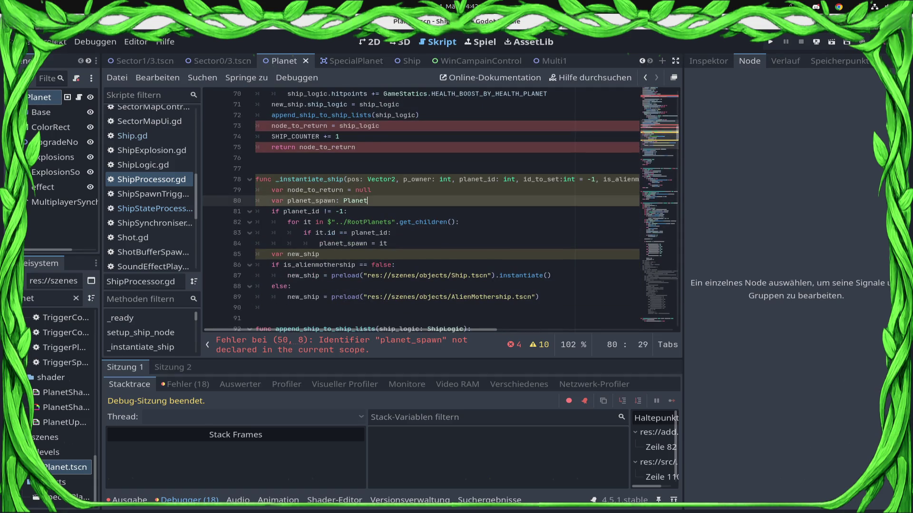
mouse_move(369, 200)
left_mouse_down()
mouse_move(256, 189)
mouse_move(255, 200)
left_mouse_up()
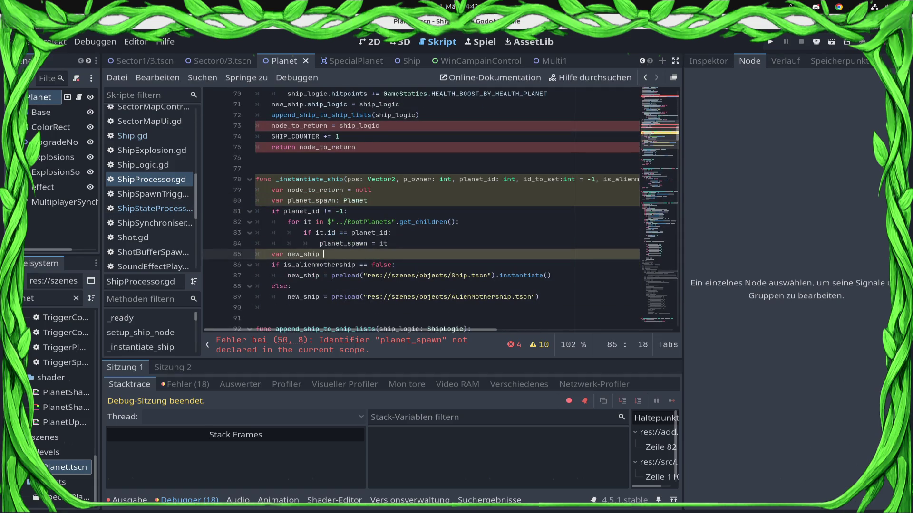
Move the planet_spawn declaration and lookup loop into the start of setup_ship_node, fix indentation and save.
left_click_drag(411, 233, 256, 201)
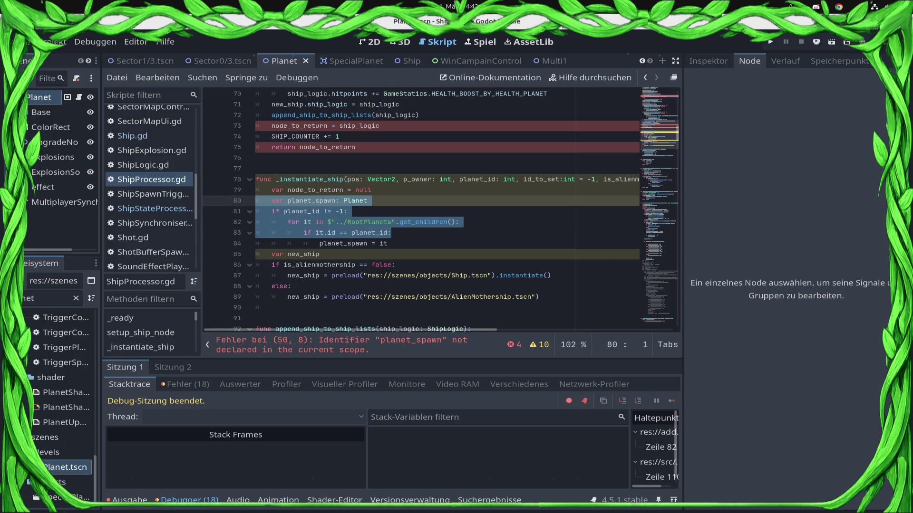
key("Delete")
scroll(427, 213, "up", 5)
scroll(428, 214, "up", 5)
scroll(428, 214, "up", 5)
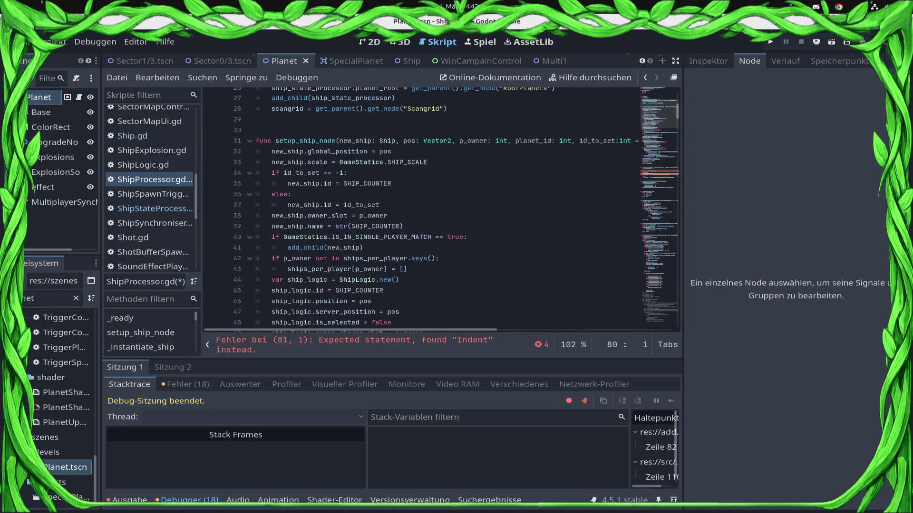
left_click(264, 141)
key("Down")
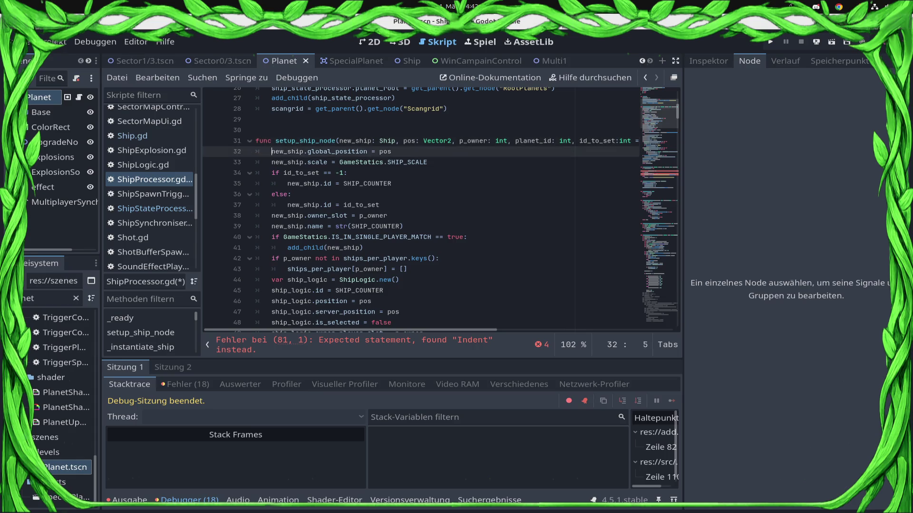
key("ctrl+v")
key("Tab")
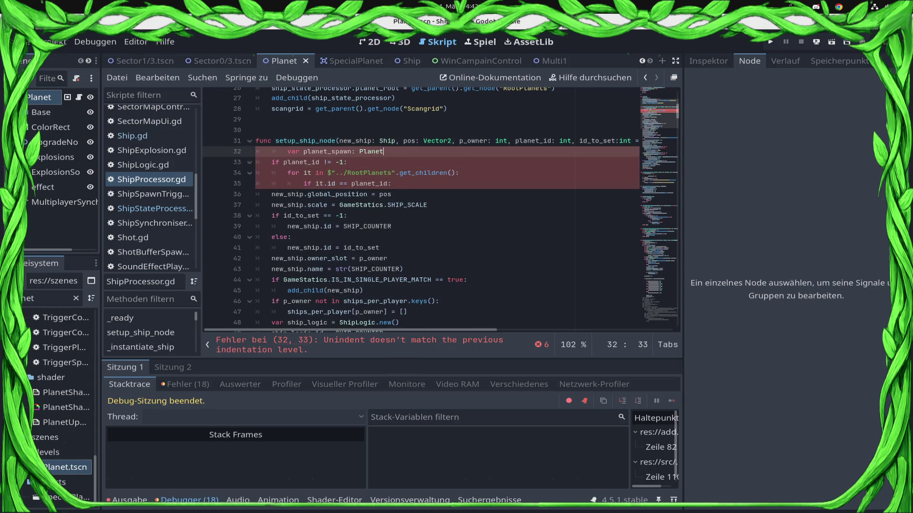
key("shift+Tab")
key("ctrl+s")
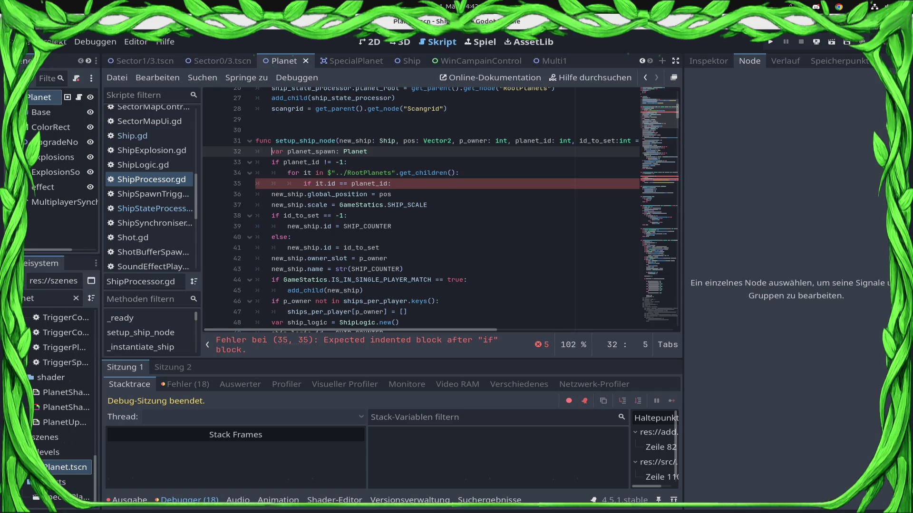
Move the leftover 'planet_spawn = it' assignment under the planet_id check inside the loop and save.
left_click(304, 183)
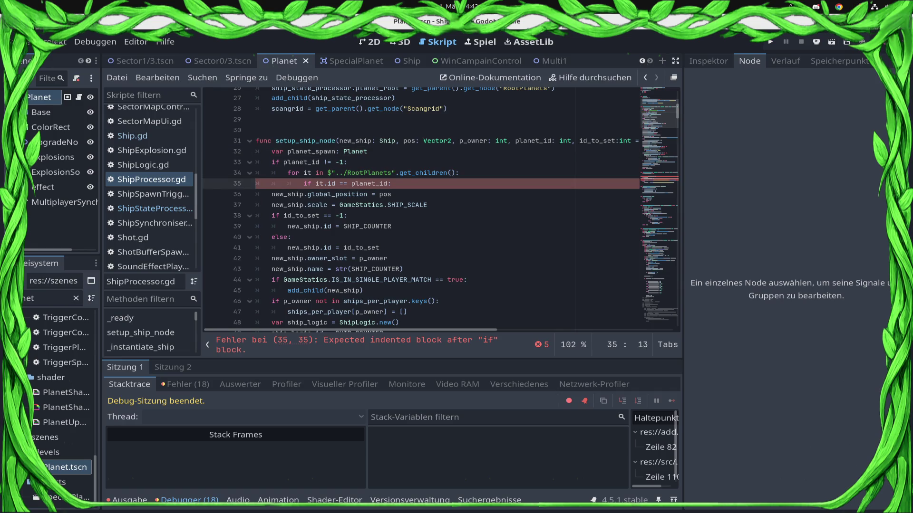
scroll(443, 210, "down", 2)
scroll(442, 210, "down", 6)
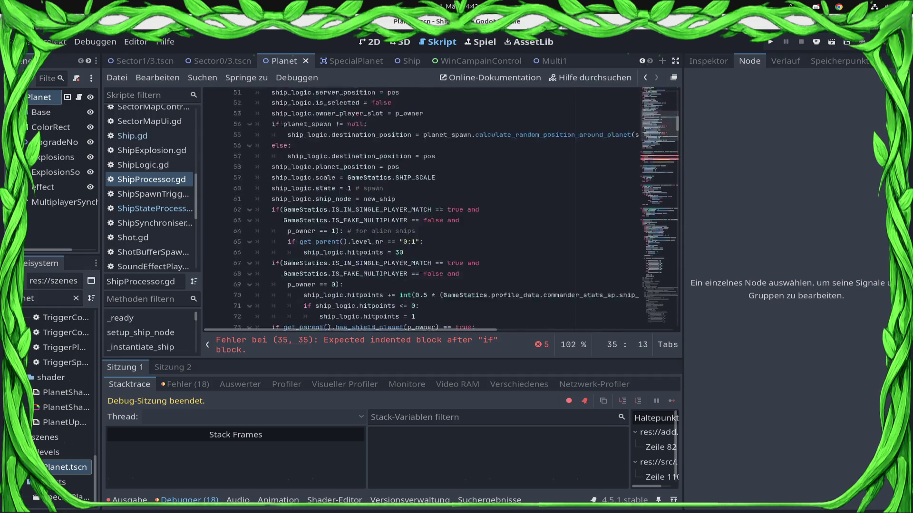
scroll(442, 210, "down", 7)
left_click_drag(387, 230, 319, 230)
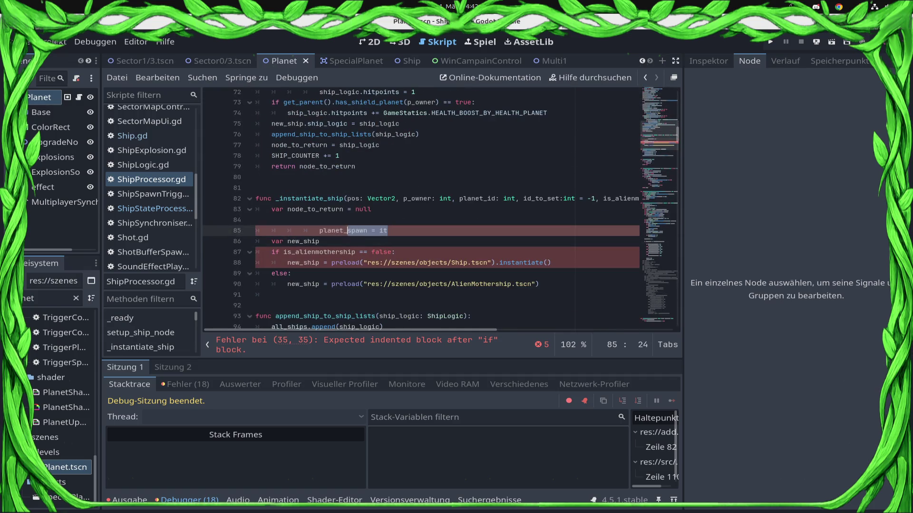
key("ctrl+x")
scroll(443, 211, "up", 5)
scroll(443, 210, "up", 5)
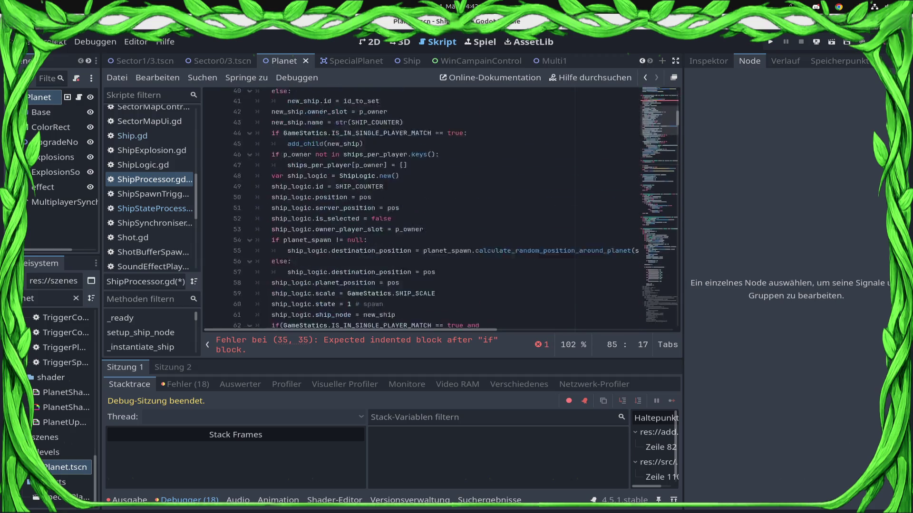
scroll(442, 211, "up", 4)
left_click(392, 158)
key("Return")
key("ctrl+v")
key("ctrl+s")
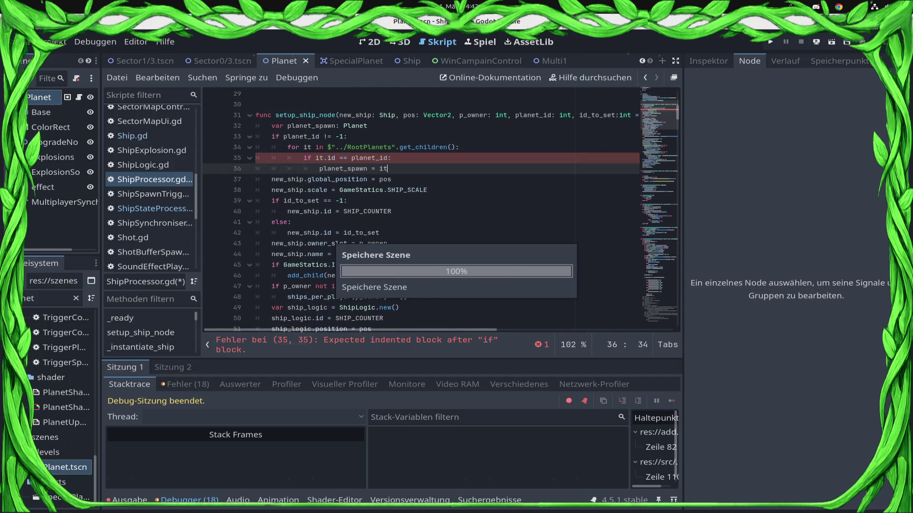
scroll(442, 211, "down", 4)
scroll(442, 211, "down", 5)
scroll(443, 210, "down", 4)
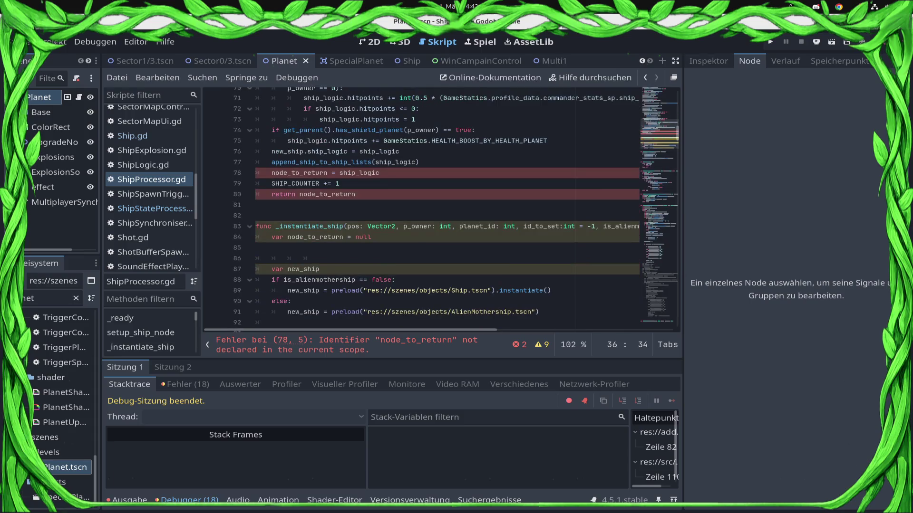
Fix the mistaken paste on the return line so it reads return node_to_return again, and save.
left_click(380, 173)
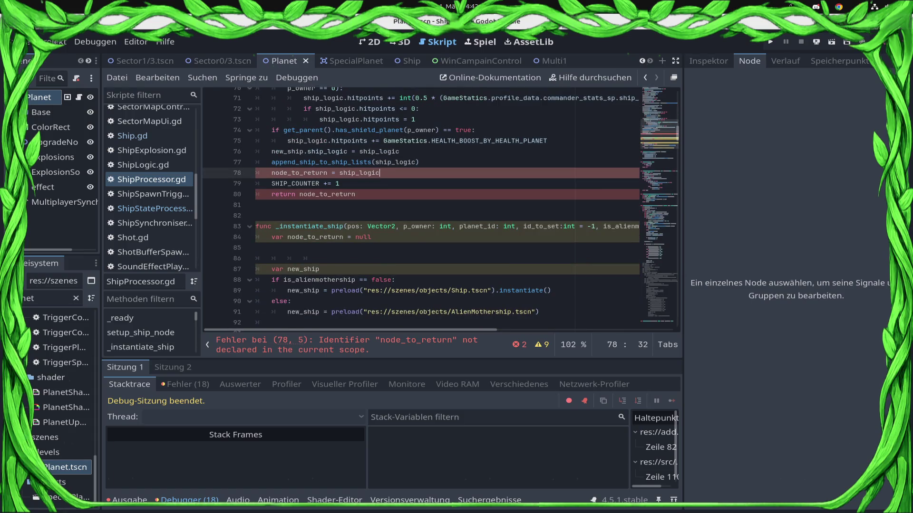
double_click(299, 173)
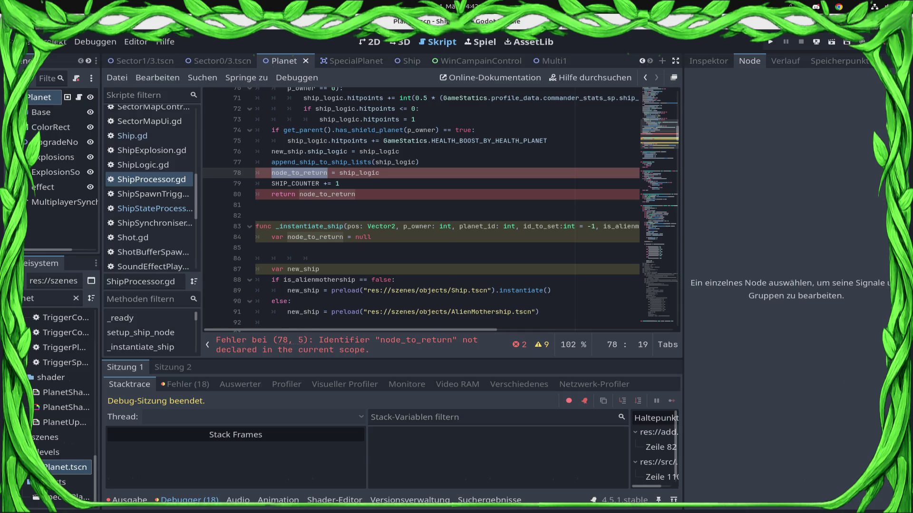
double_click(326, 194)
type("planet_spawn")
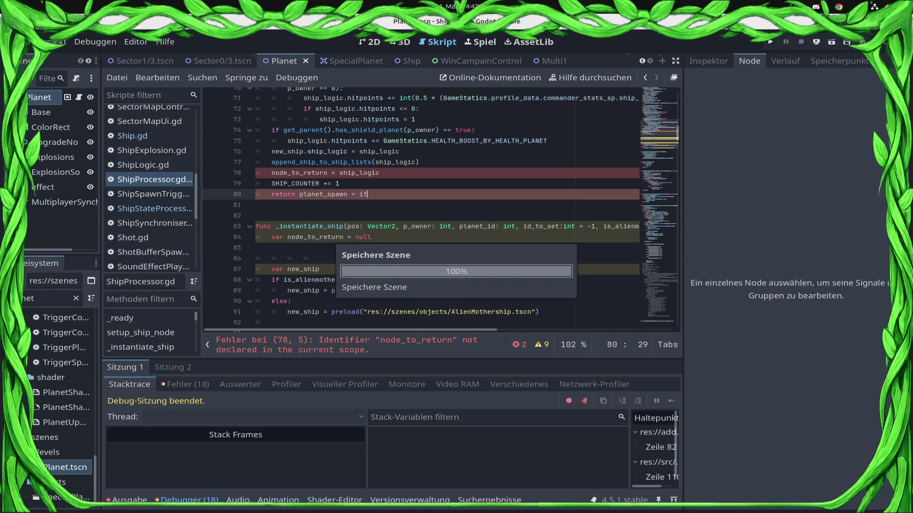
type(" = it")
left_click_drag(368, 194, 303, 194)
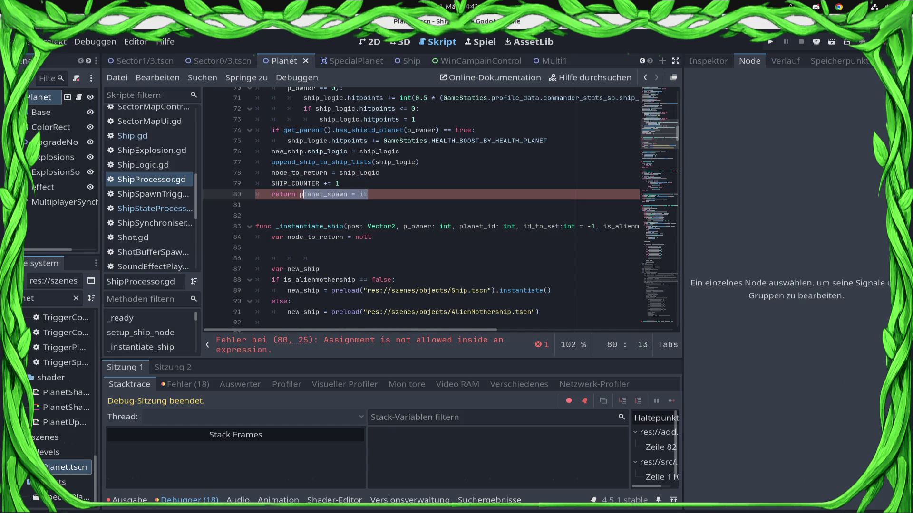
double_click(300, 172)
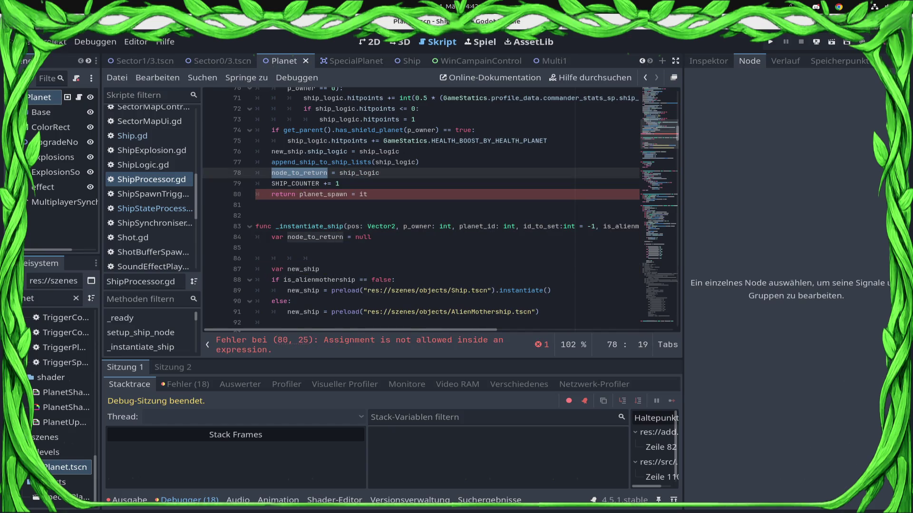
left_click(295, 194)
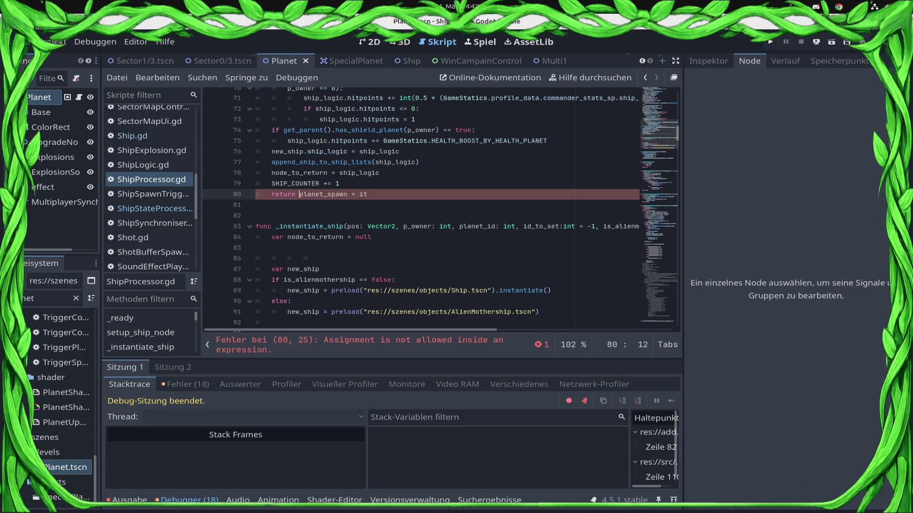
key("shift+End")
key("ctrl+v")
key("ctrl+s")
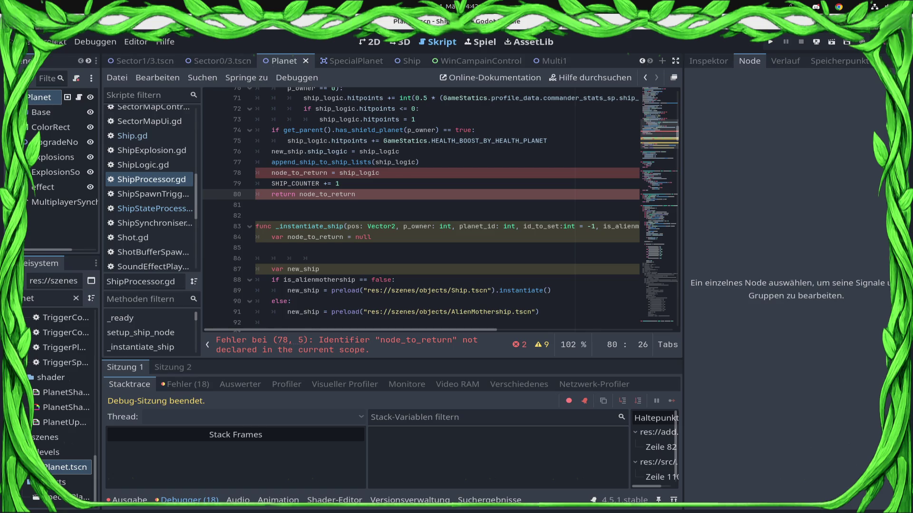
Move 'var node_to_return = null' from _instantiate_ship to the top of setup_ship_node and save.
key("Down")
key("Down")
key("Down")
key("shift+Home")
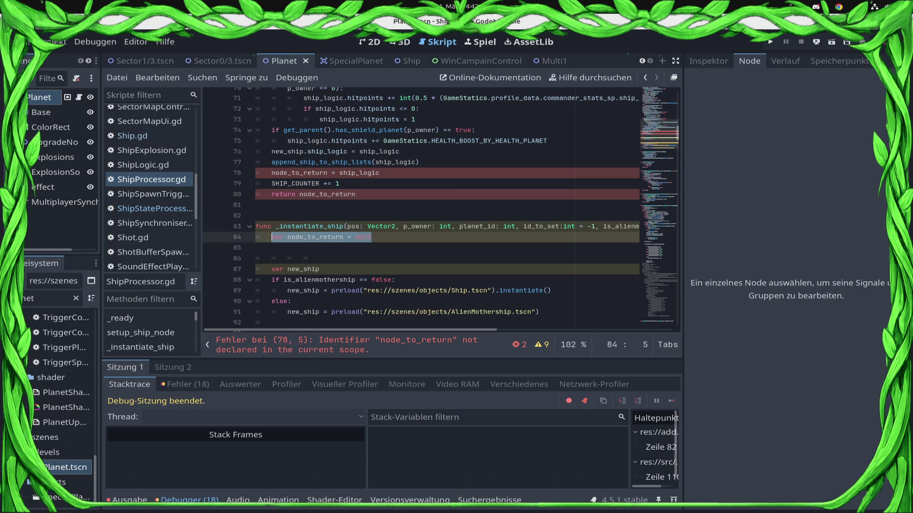
key("ctrl+x")
scroll(442, 207, "up", 4)
scroll(442, 207, "up", 3)
scroll(442, 207, "up", 4)
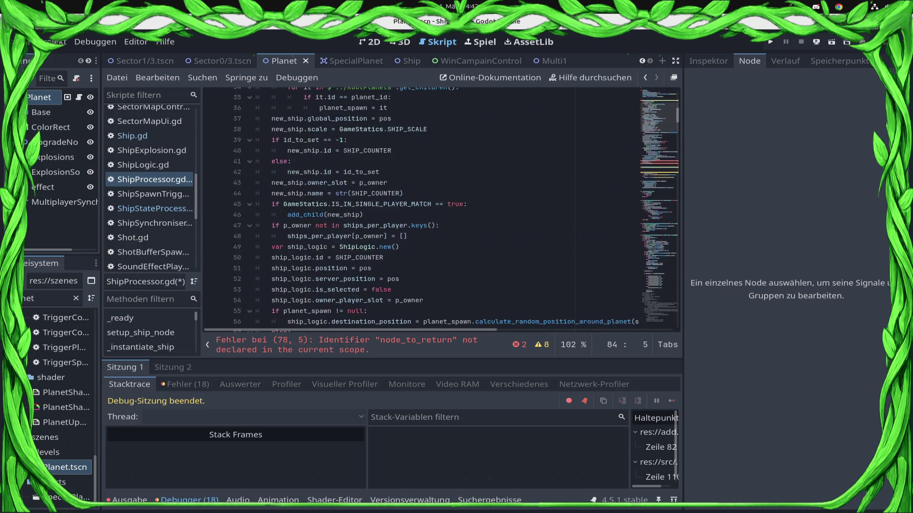
scroll(442, 207, "up", 4)
scroll(442, 206, "up", 3)
left_click(271, 290)
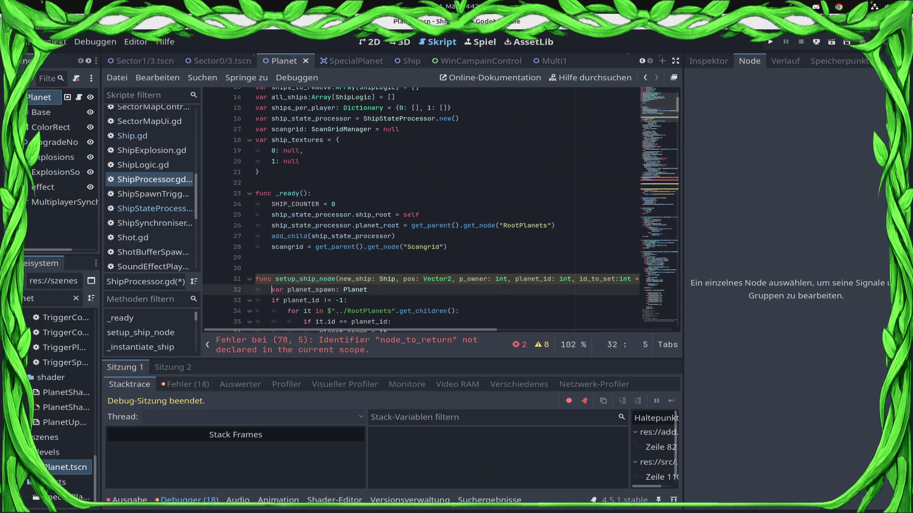
key("Return")
key("Up")
key("ctrl+v")
key("ctrl+s")
scroll(442, 214, "down", 7)
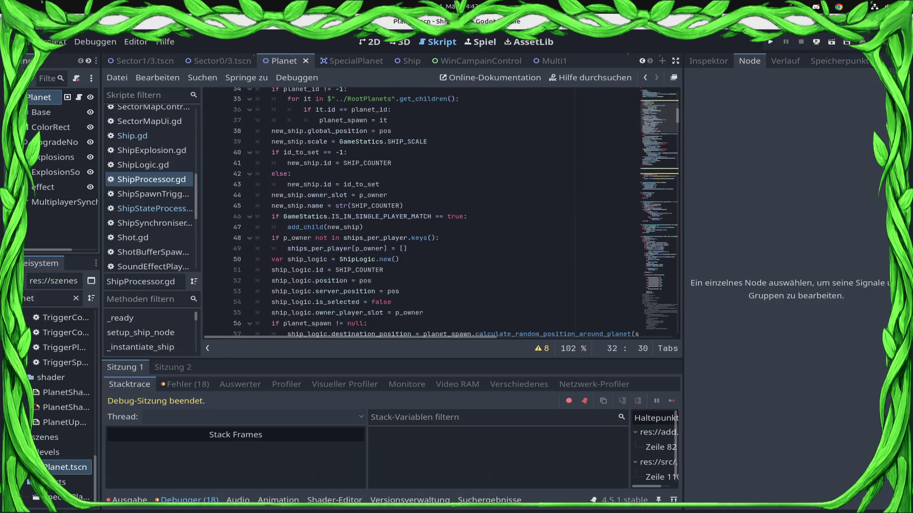
scroll(443, 214, "up", 1)
scroll(442, 214, "down", 4)
scroll(443, 214, "down", 6)
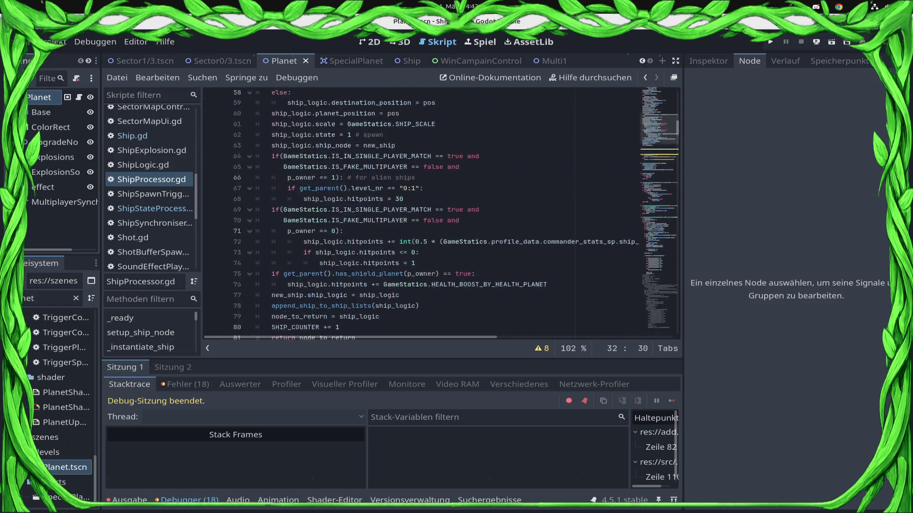
scroll(442, 214, "down", 7)
scroll(442, 215, "up", 1)
left_click(321, 176)
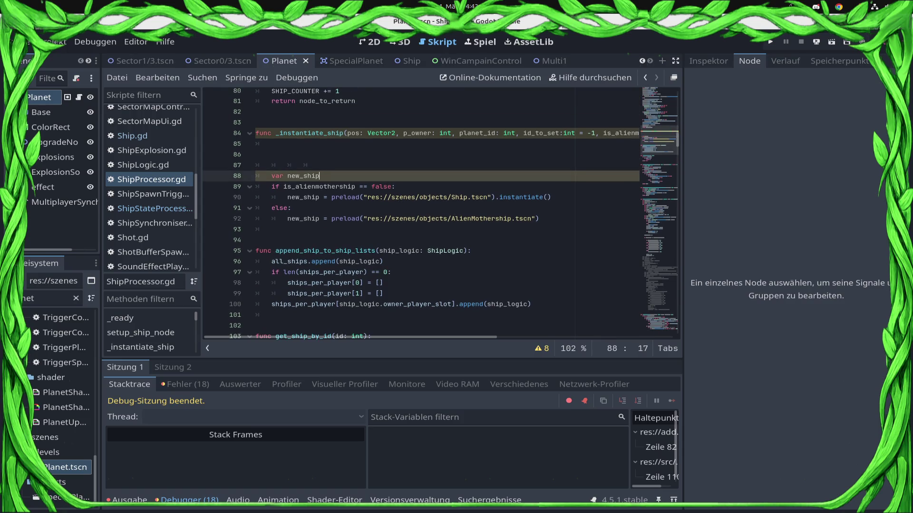
type(": S")
type("hip = null")
Save, then strip the blank lines above the new_ship declaration in _instantiate_ship and save again.
key("ctrl+s")
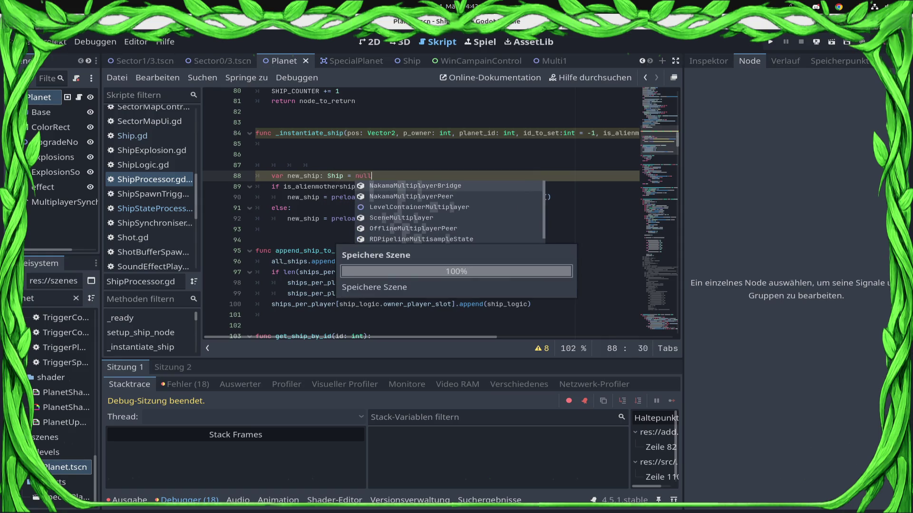
key("Up")
key("shift+Up")
key("shift+Up")
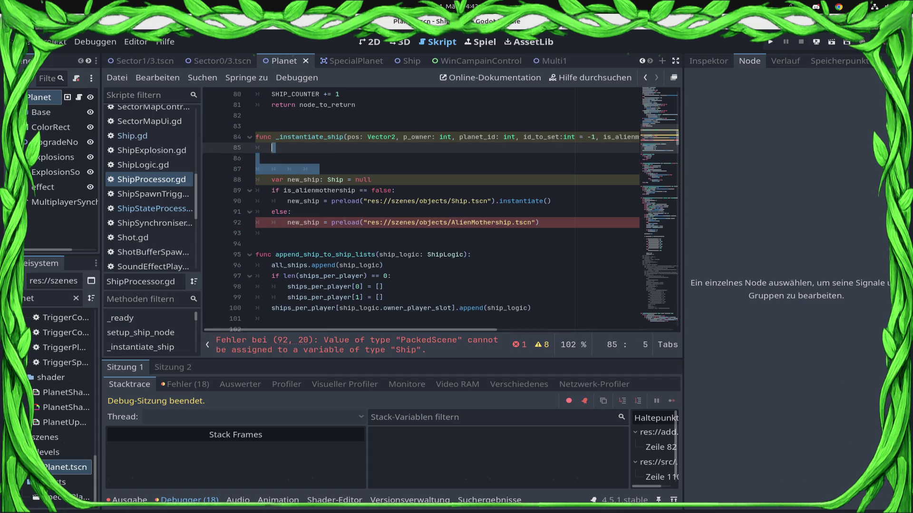
key("BackSpace")
key("Down")
key("End")
key("ctrl+s")
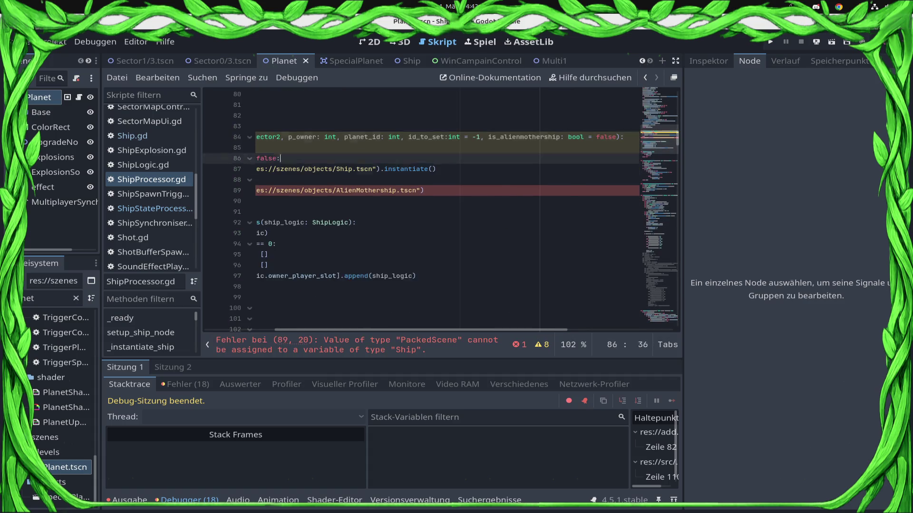
key("Down")
key("Down")
key("Down")
key("Home")
key("Home")
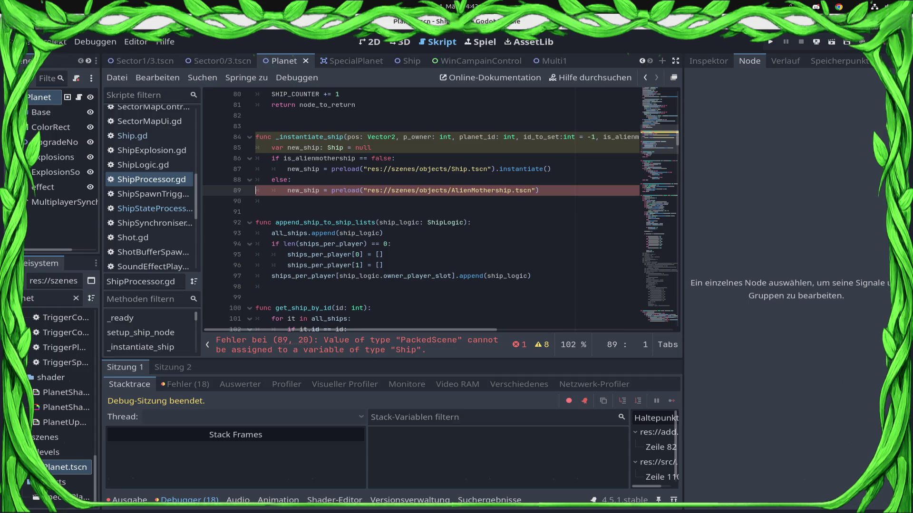
key("Home")
Delete the else branch that preloaded AlienMothership.tscn.
key("Up")
key("Up")
key("Up")
key("Up")
key("Up")
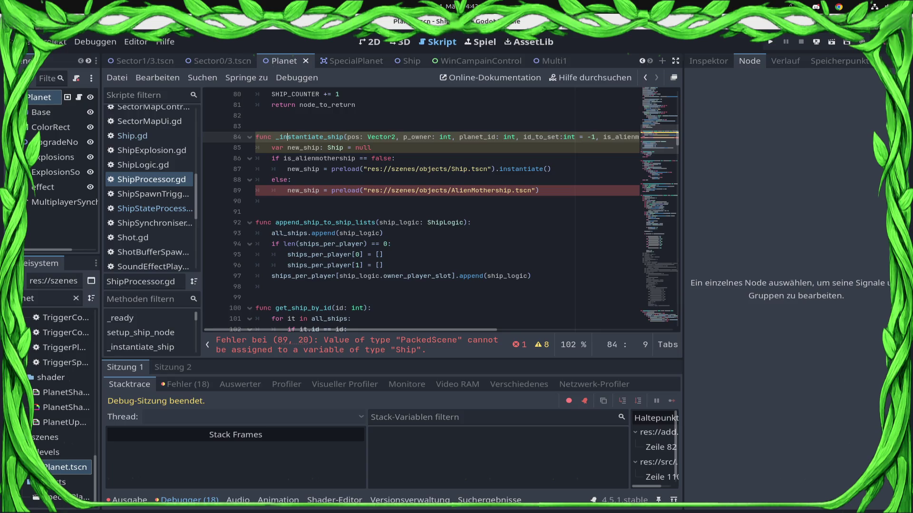
key("Down")
key("Down")
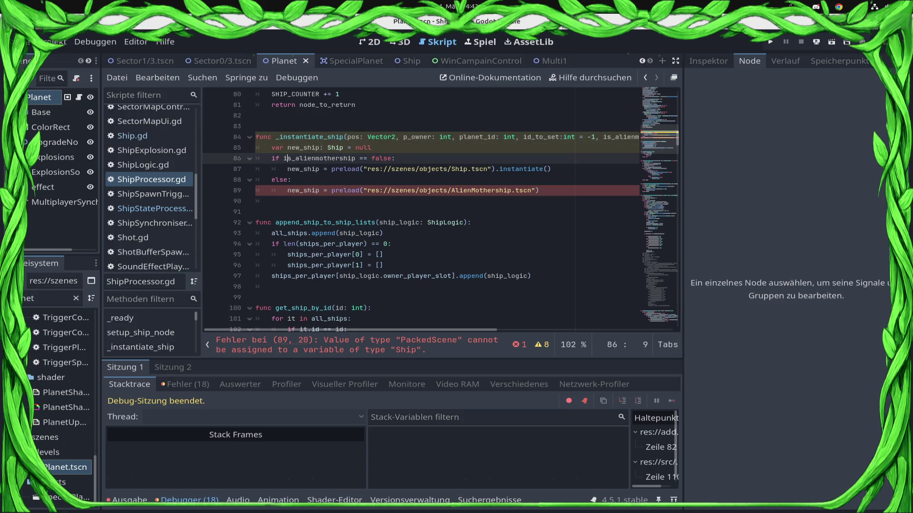
key("Down")
key("Down")
key("Down")
key("Up")
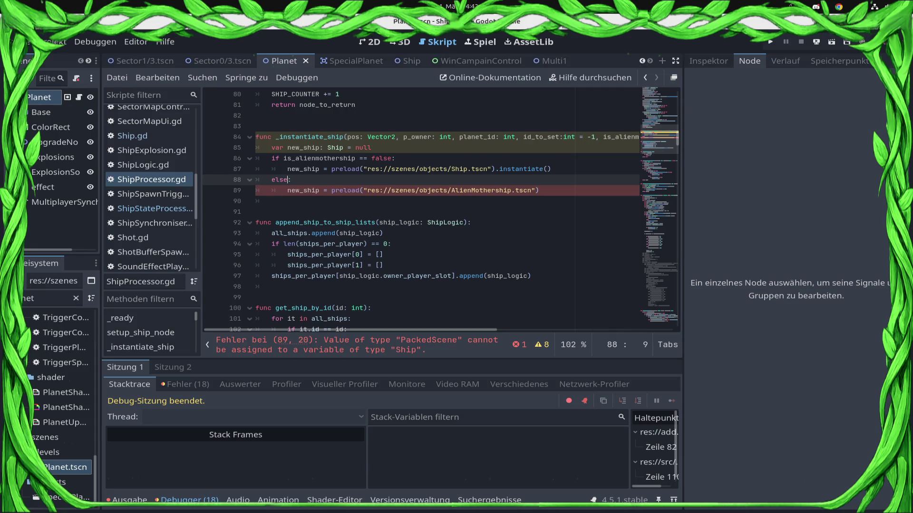
key("shift+Down")
key("shift+End")
key("Delete")
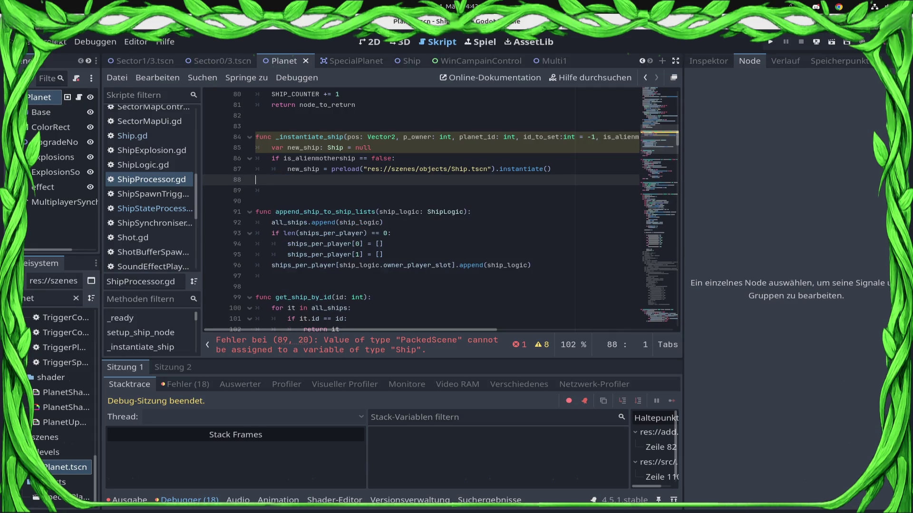
key("BackSpace")
Remove the is_alienmothership condition and unindent the Ship.tscn preload so it always runs.
key("Up")
key("shift+Home")
key("Delete")
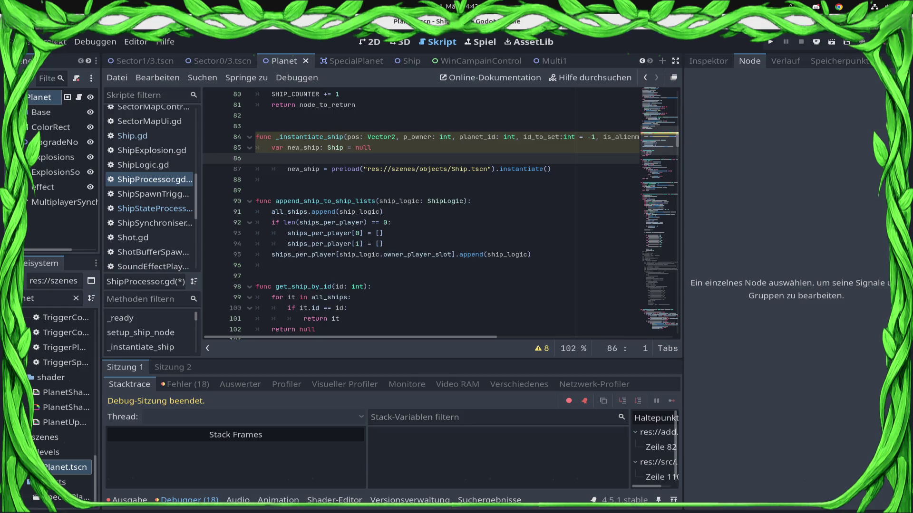
key("Delete")
key("Home")
key("BackSpace")
key("Up")
key("Up")
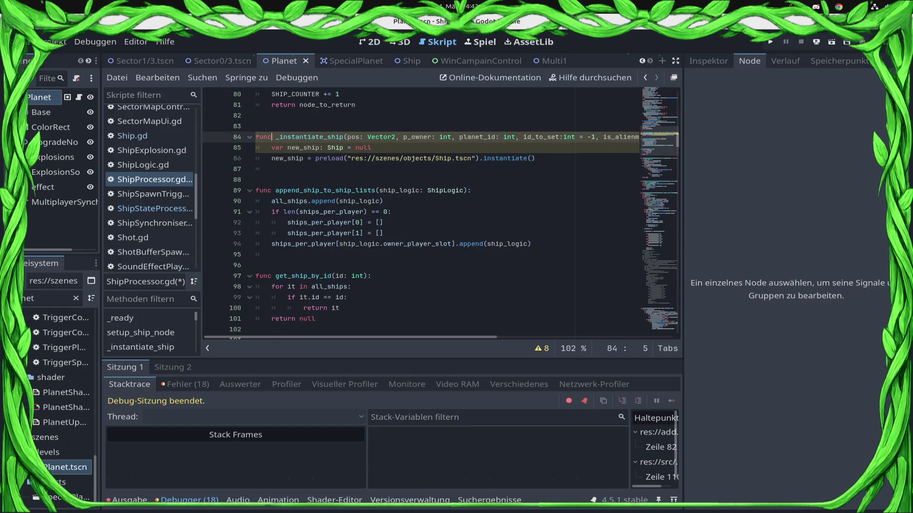
Drop the is_alienmothership parameter from the _instantiate_ship signature and save the script.
key("End")
key("Left")
key("Left")
key("shift+Left")
key("shift+Left")
key("shift+Left")
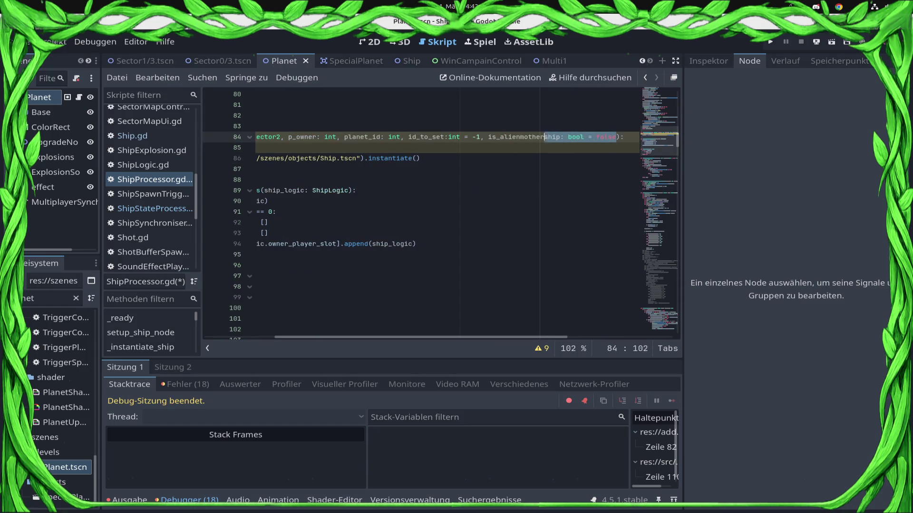
key("shift+Left")
key("shift+Left")
key("shift+Left")
key("shift+Left")
key("Delete")
key("Home")
key("ctrl+s")
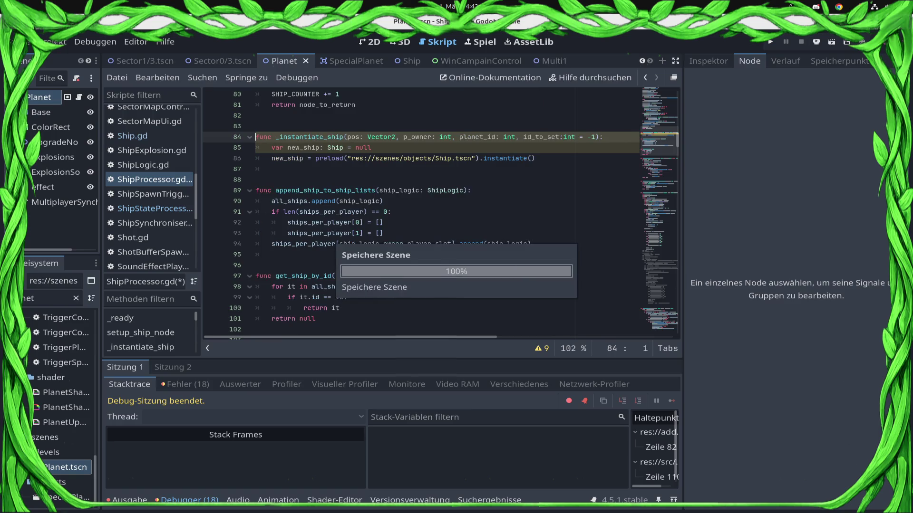
key("Down")
key("Down")
key("Down")
key("End")
type("r")
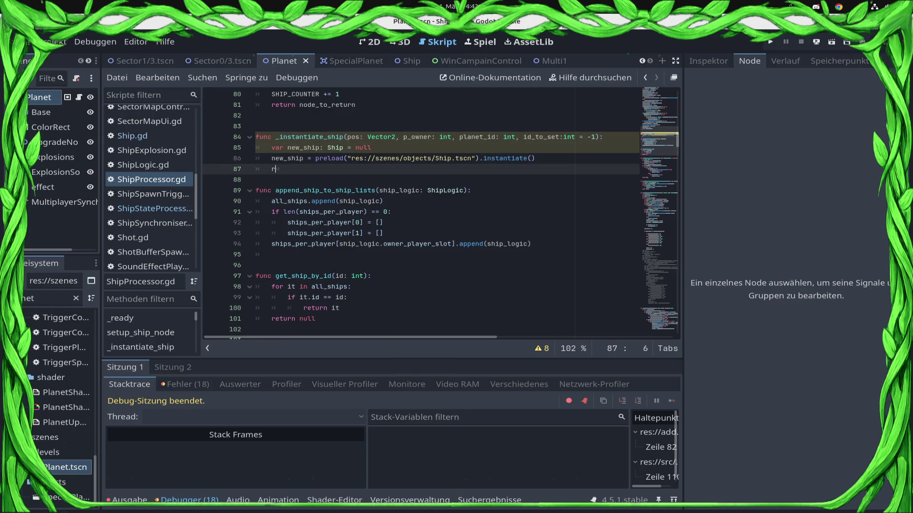
type("etu")
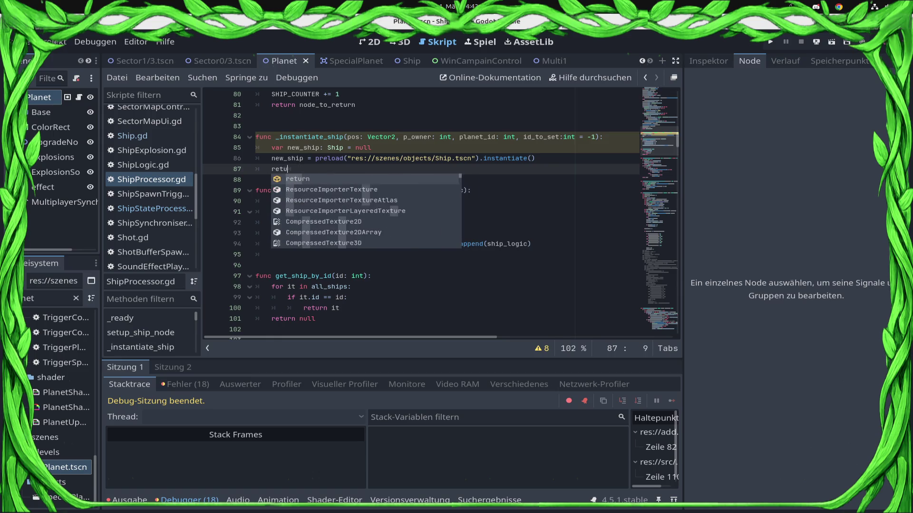
type("rn")
Leave a bare return below the Ship.tscn instantiation and review the function name and instantiation line.
key("ctrl+s")
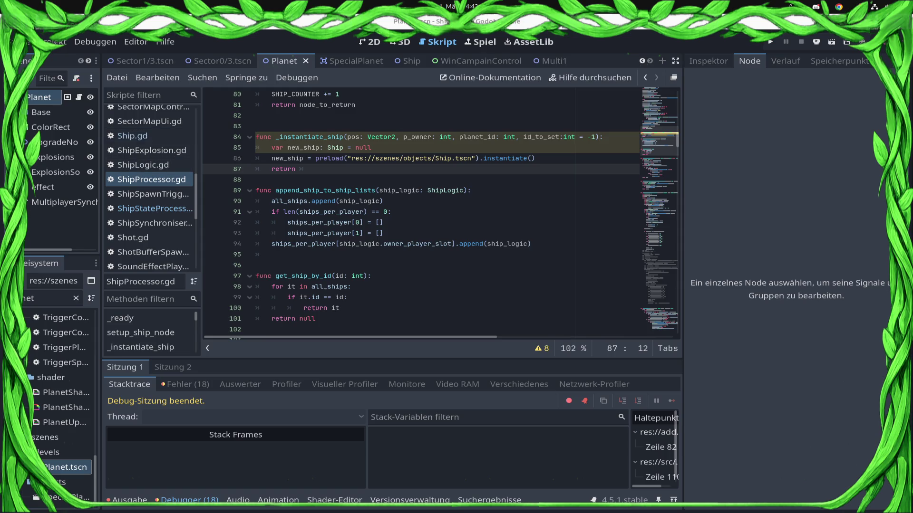
key("Tab")
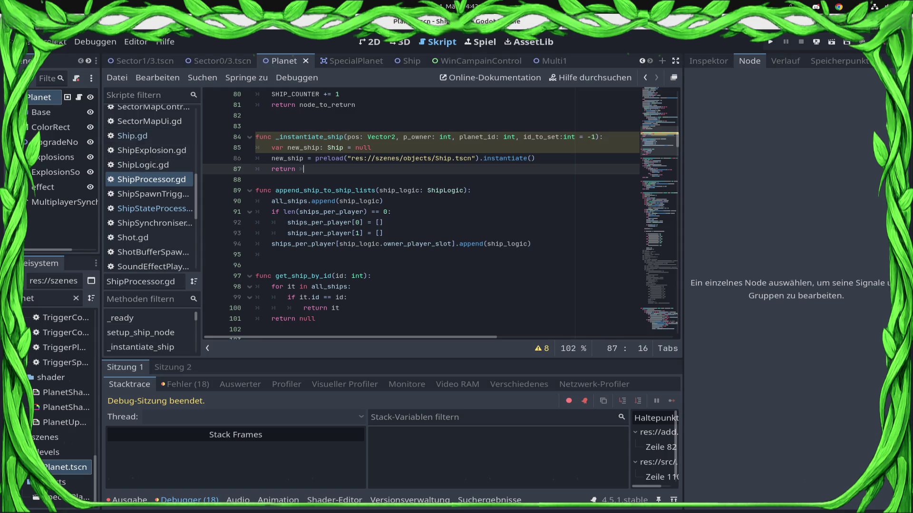
double_click(310, 137)
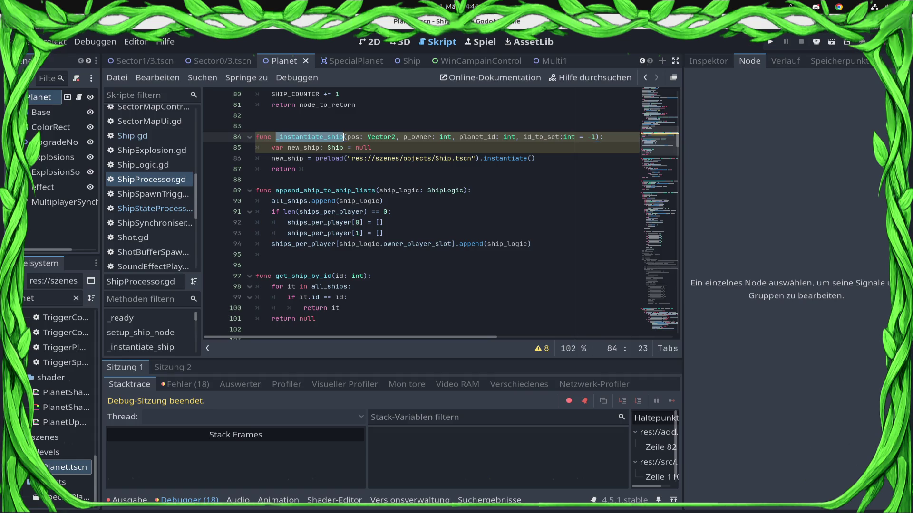
left_click_drag(535, 158, 255, 158)
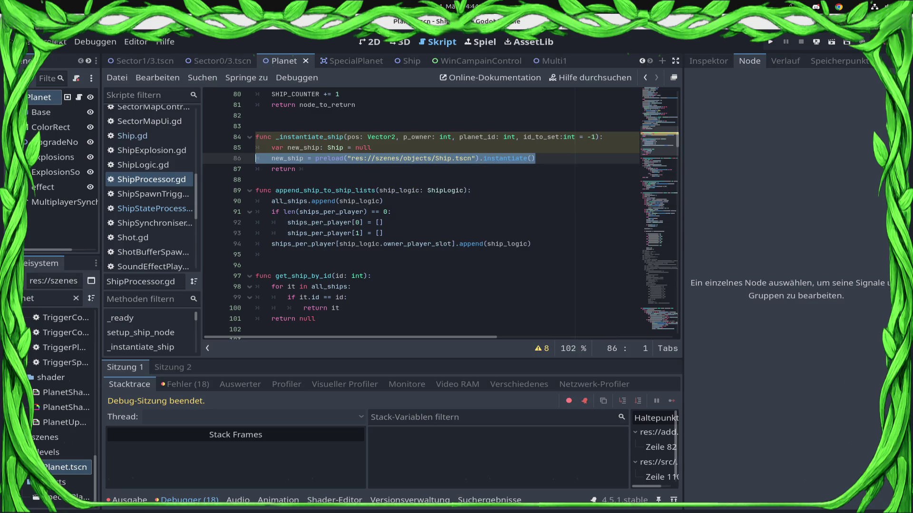
left_click(400, 169)
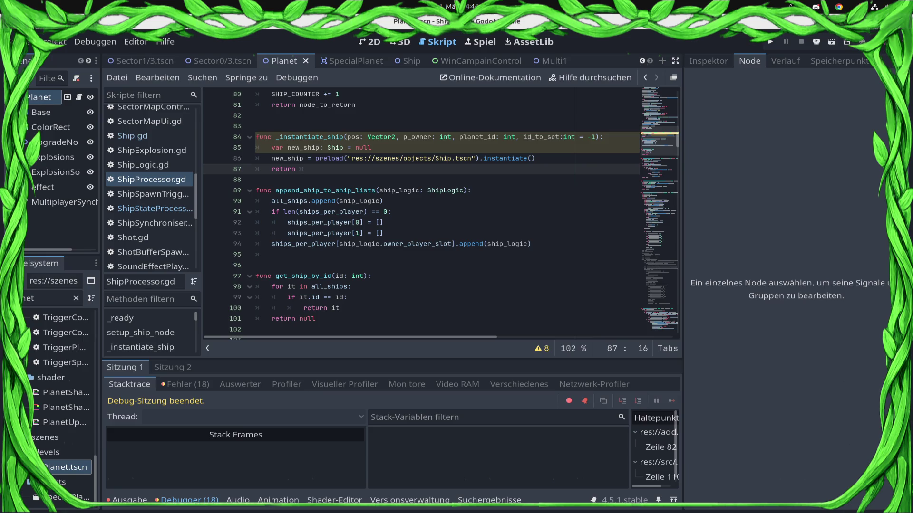
key("Up")
key("End")
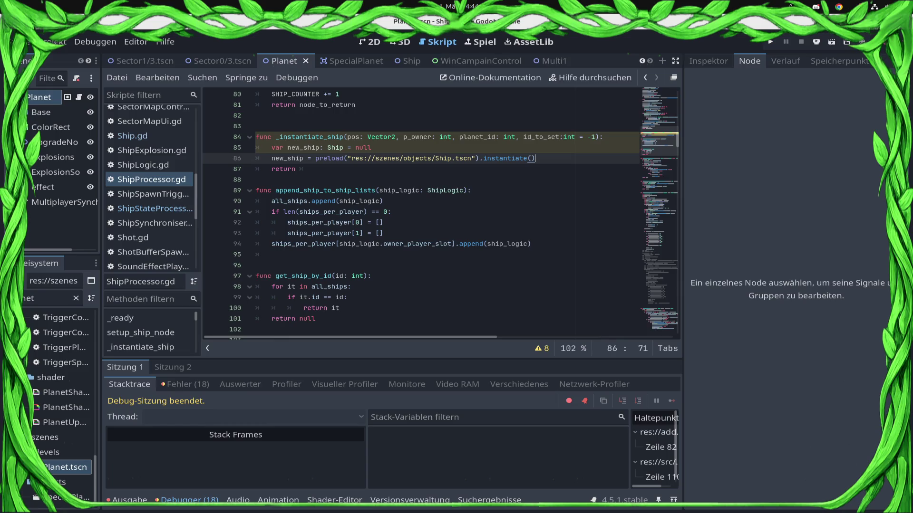
Insert setup_ship_node(new_ship, pos, p_owner, planet_id, id_to_set) after the instantiation and save.
key("Return")
type("new_")
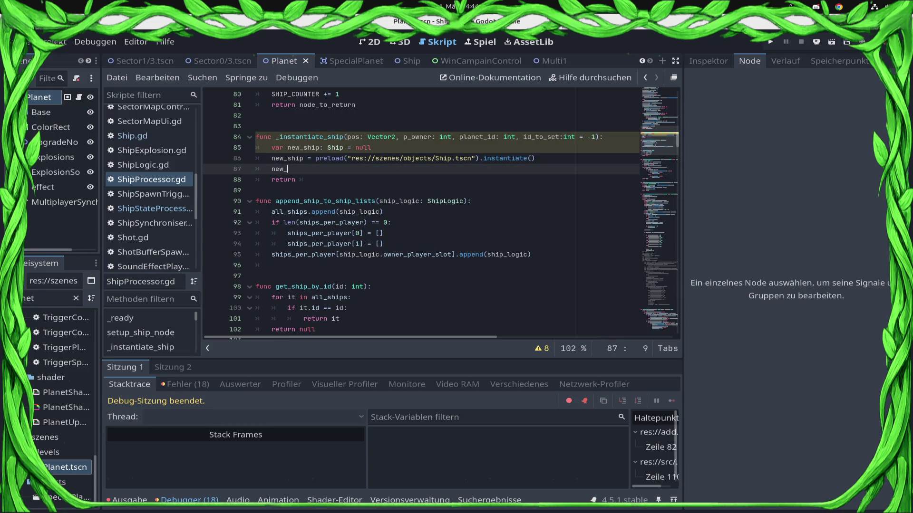
type("sh")
key("Return")
type(".")
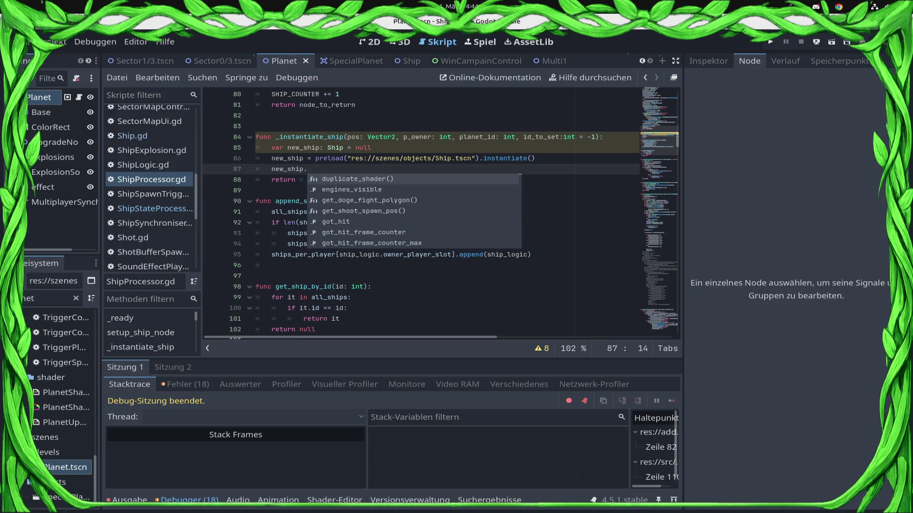
key("BackSpace")
key("Home")
type("set_")
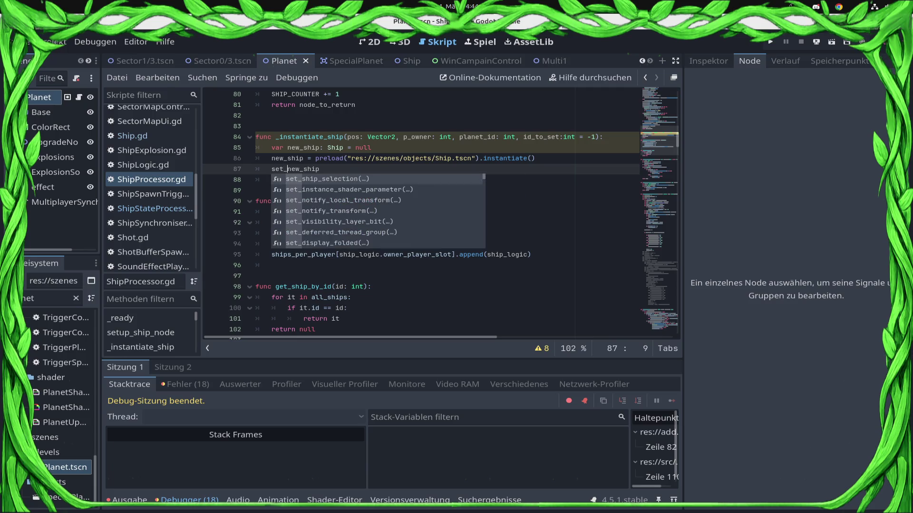
key("Left")
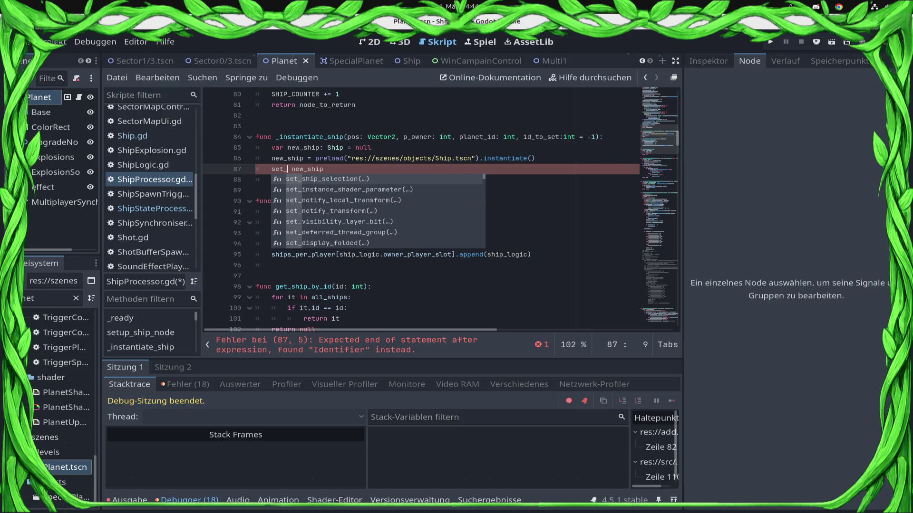
type("up")
key("BackSpace")
key("BackSpace")
key("BackSpace")
type("up")
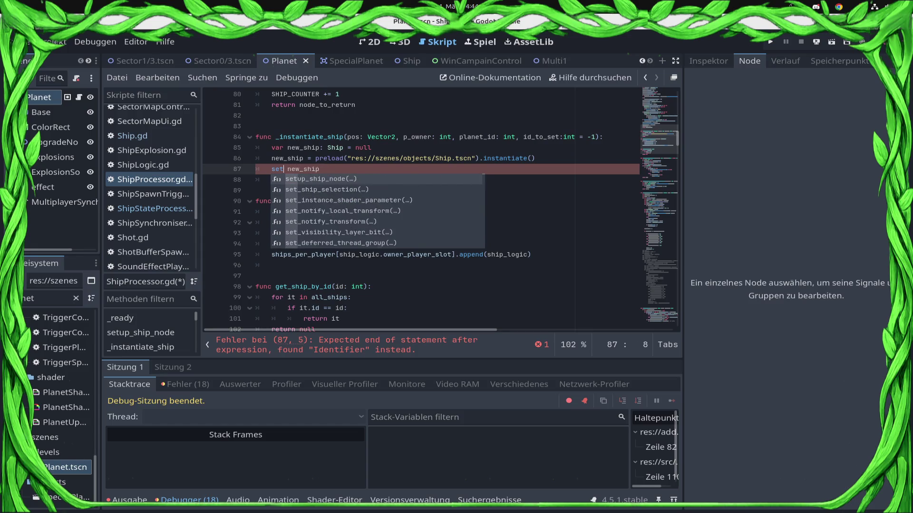
key("Return")
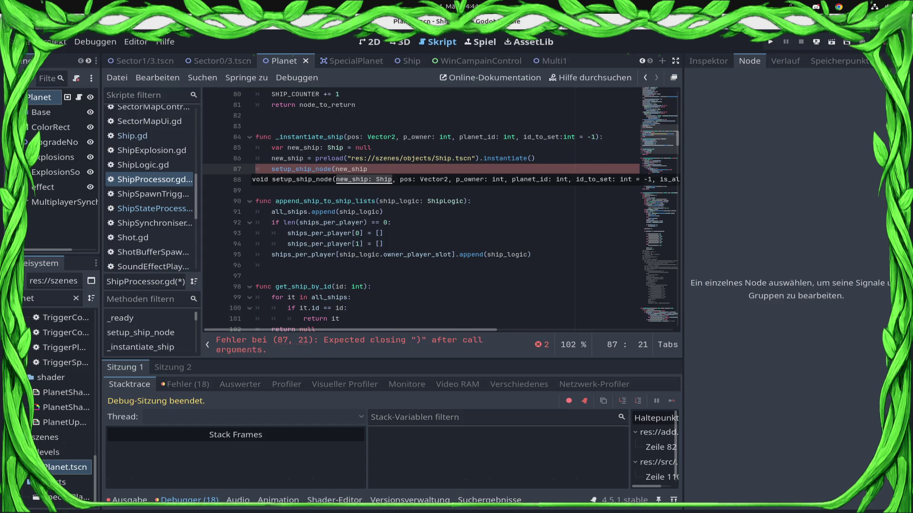
type(",p")
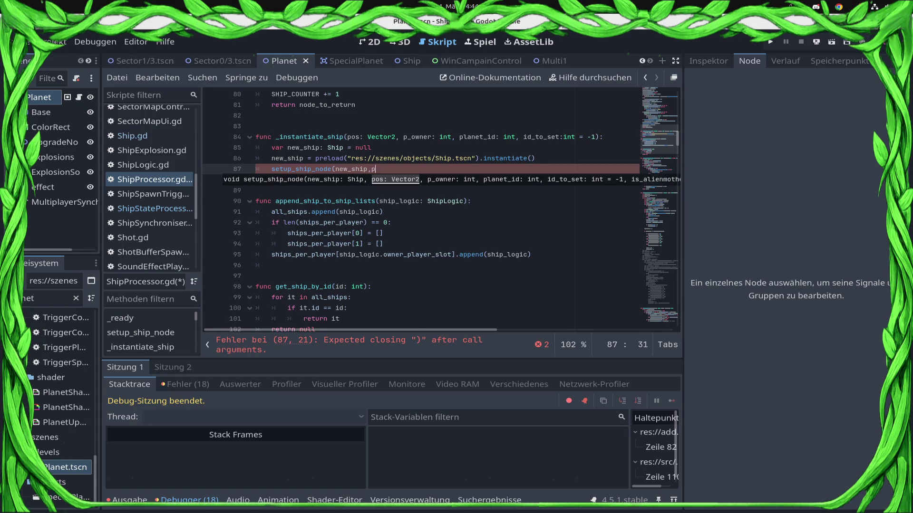
type("os,p")
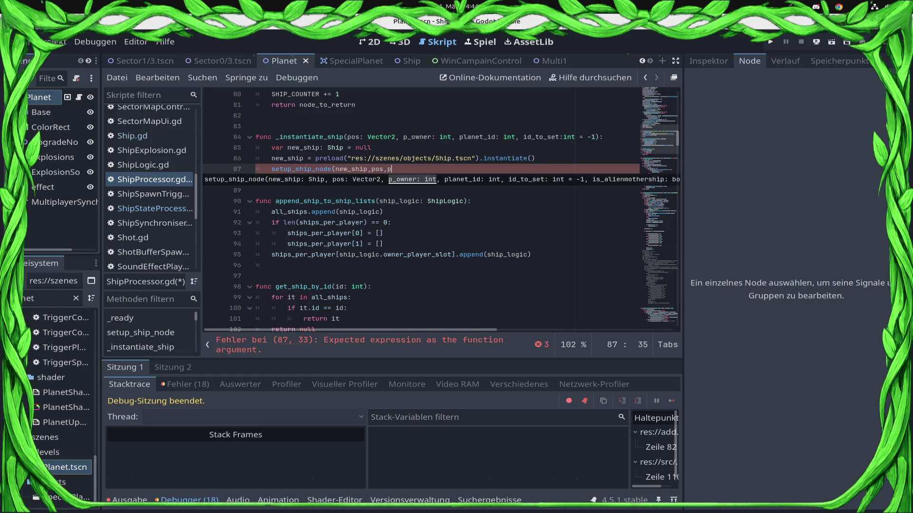
type("_ow")
key("Return")
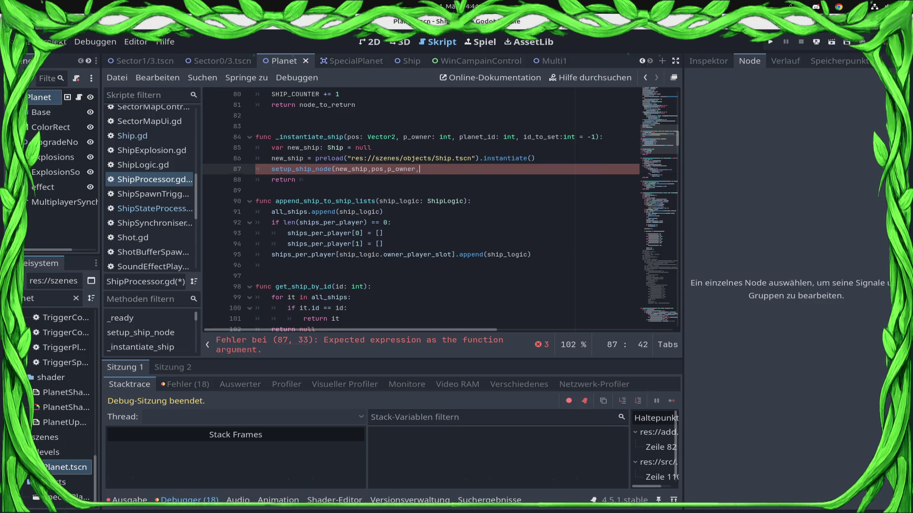
type(",planet")
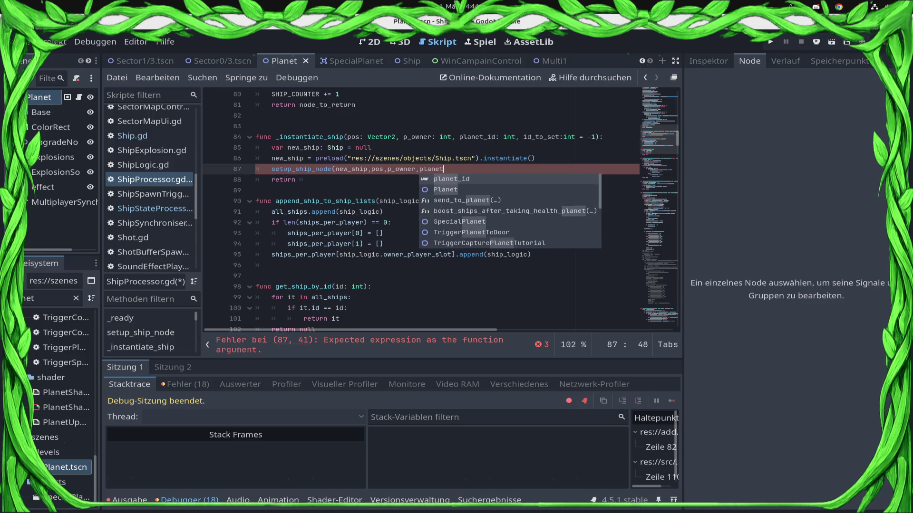
key("Return")
type(",")
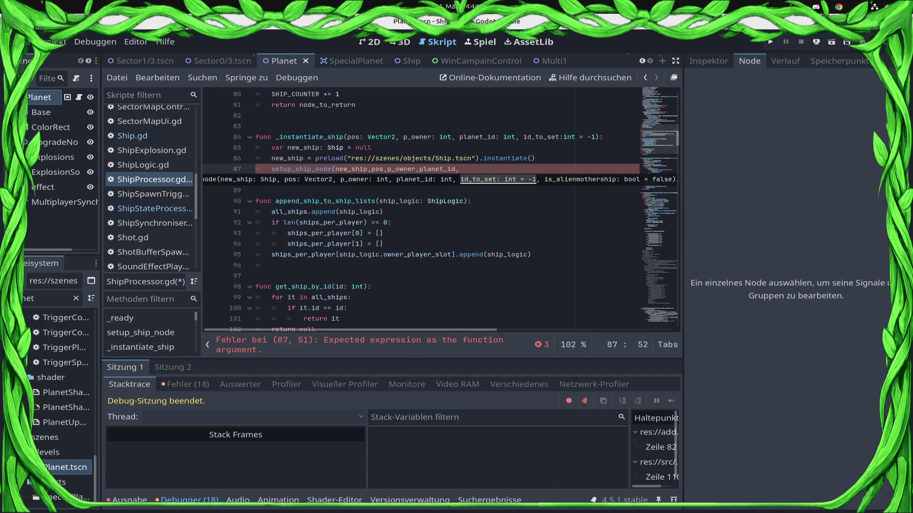
type("id")
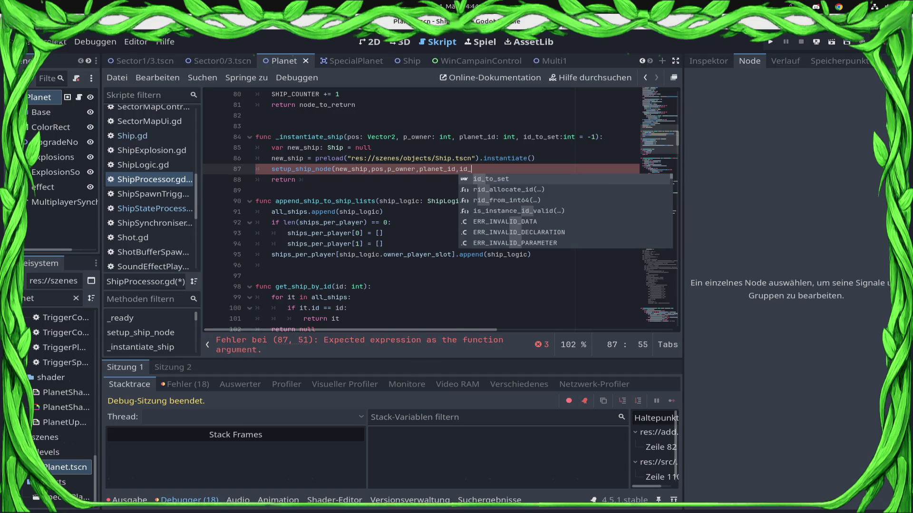
type("_")
key("Return")
type(",")
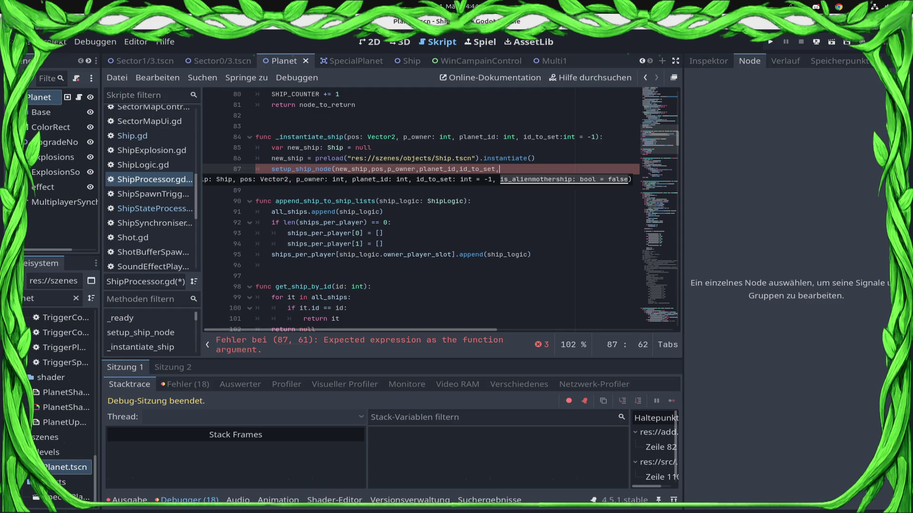
key("BackSpace")
type(")")
key("ctrl+s")
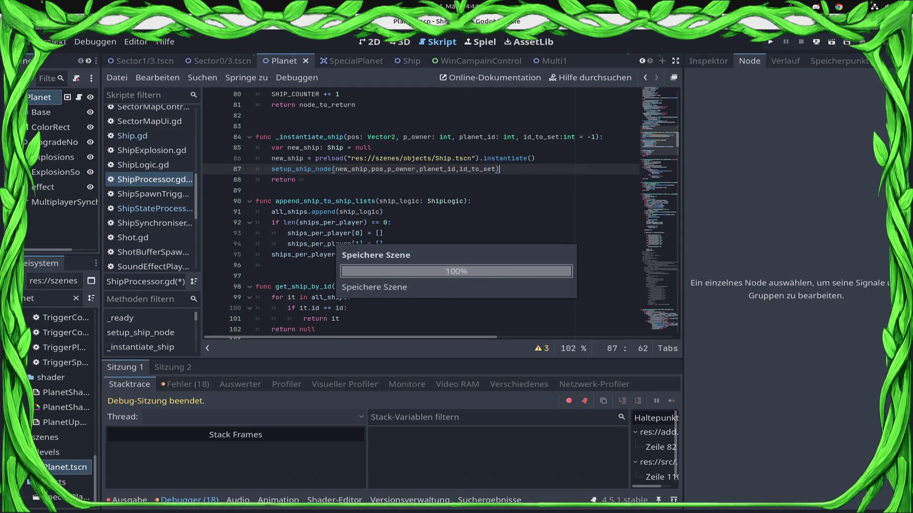
key("Home")
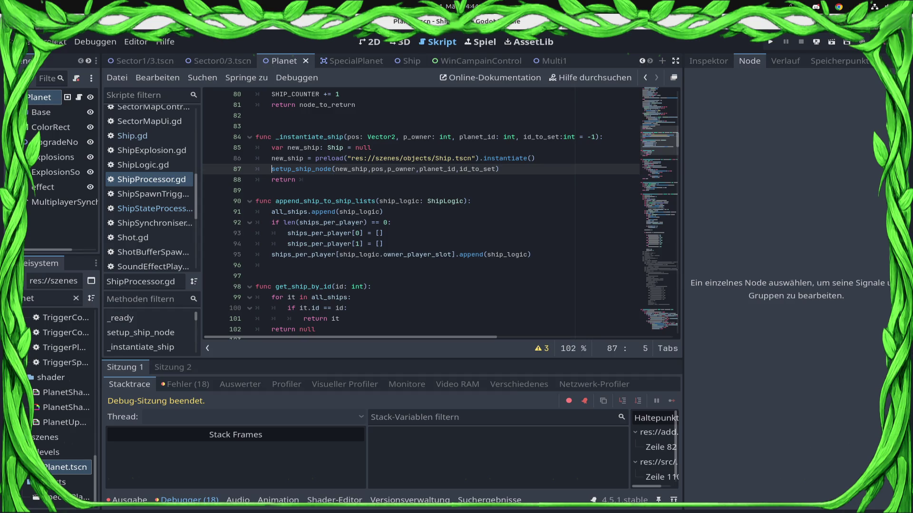
key("shift+End")
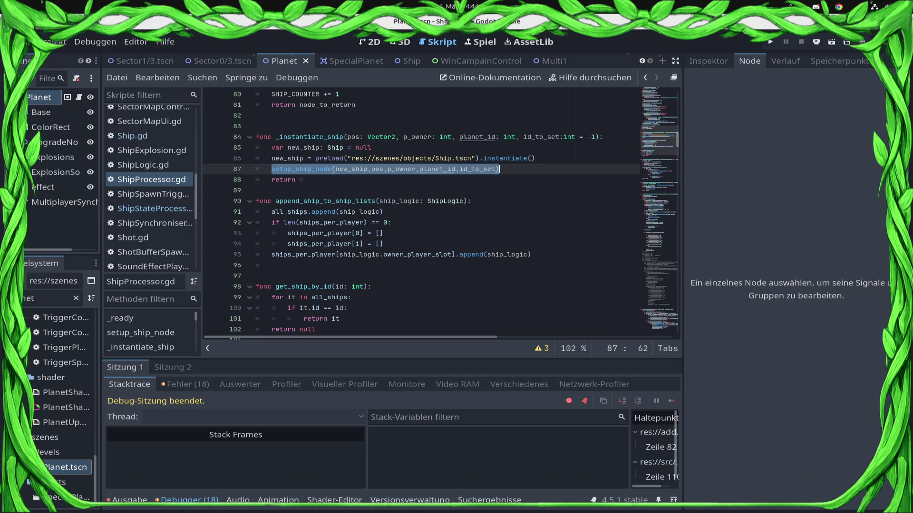
key("ctrl+x")
key("Down")
key("End")
key("ctrl+v")
key("Up")
key("shift+Home")
key("BackSpace")
key("BackSpace")
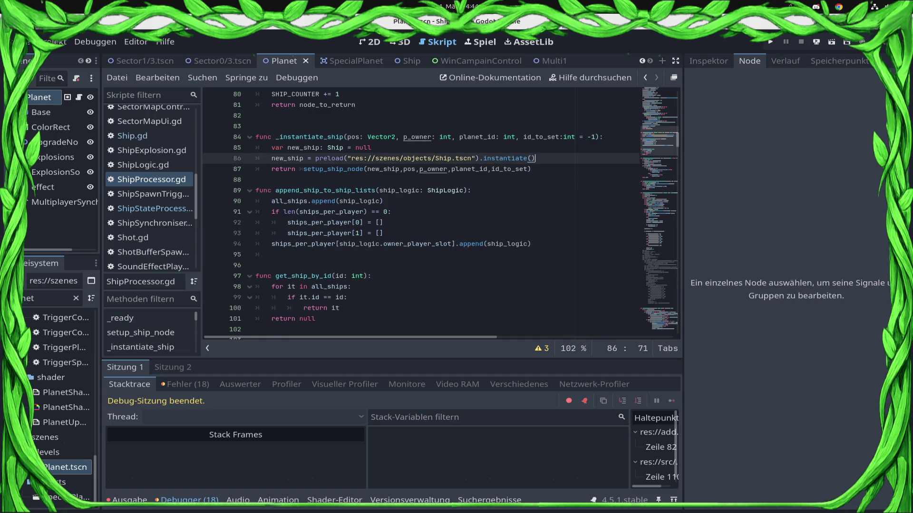
scroll(443, 214, "up", 1)
scroll(442, 214, "up", 4)
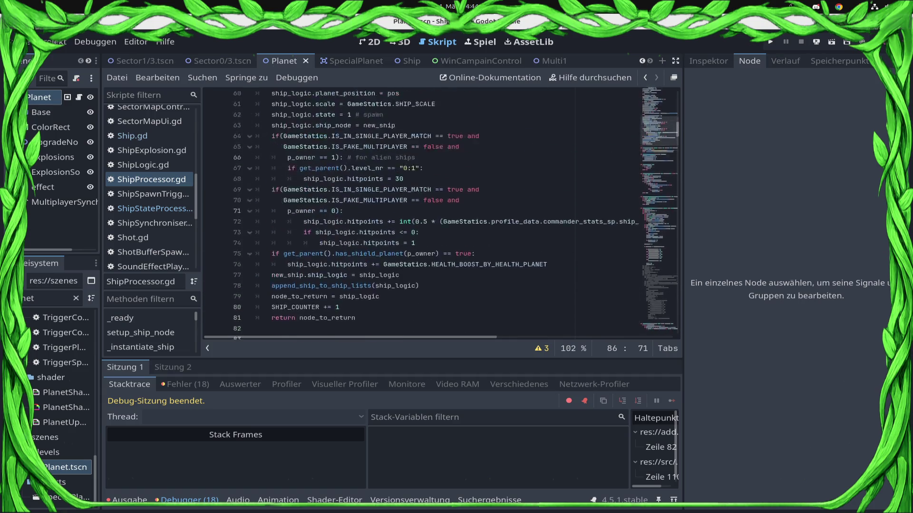
scroll(442, 214, "up", 4)
scroll(442, 215, "up", 4)
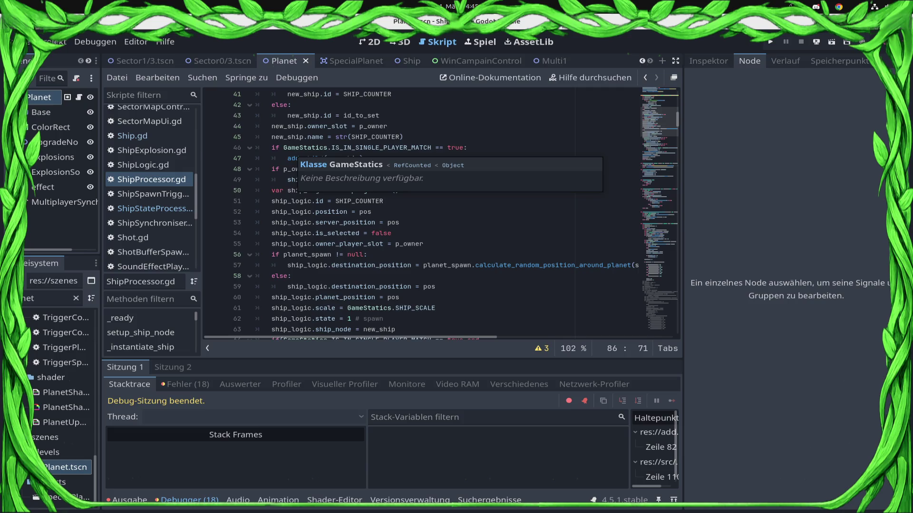
left_click(305, 148)
scroll(304, 148, "up", 3)
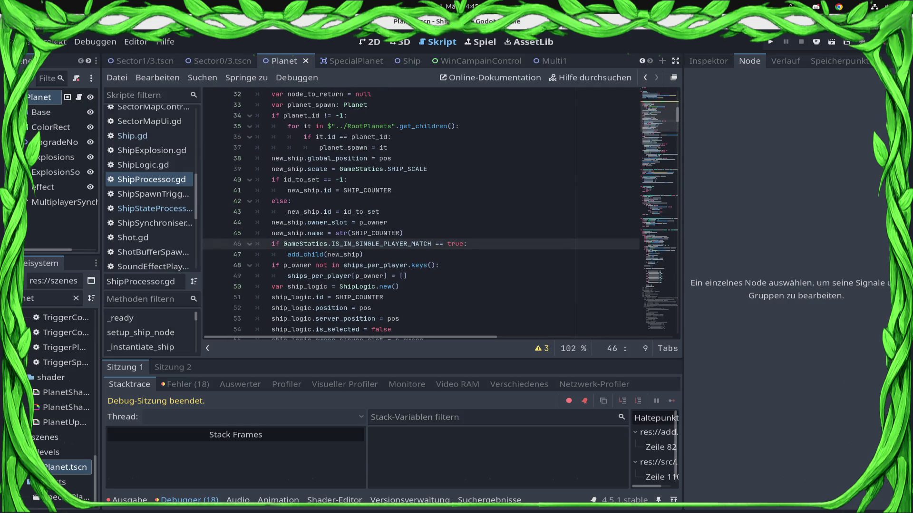
key("Down")
key("End")
key("Down")
key("Down")
key("End")
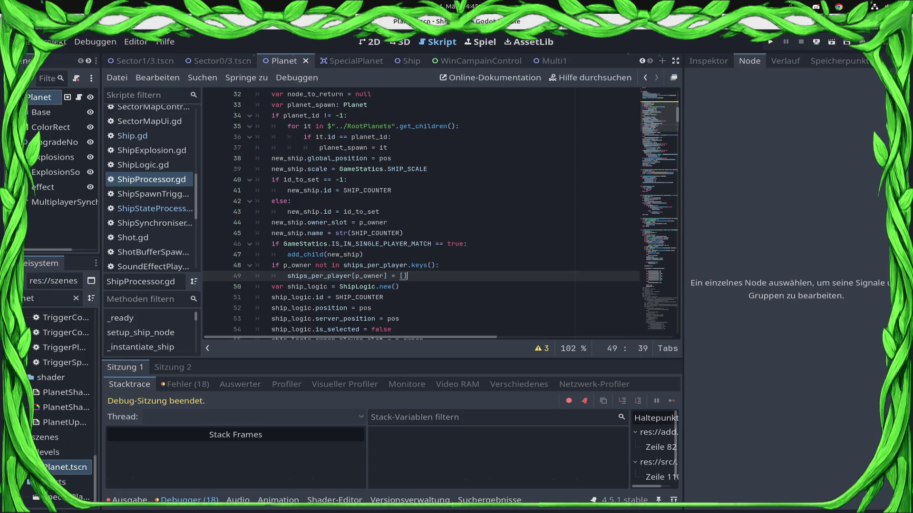
key("Up")
key("ctrl+Left")
key("shift+ctrl+Right")
key("Down")
key("Home")
key("ctrl+shift+Right")
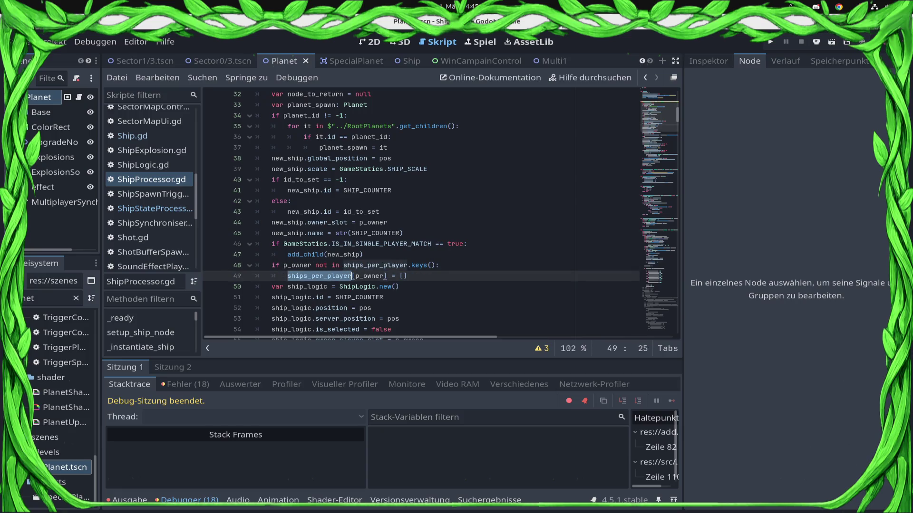
key("Up")
key("ctrl+Left")
key("shift+ctrl+Right")
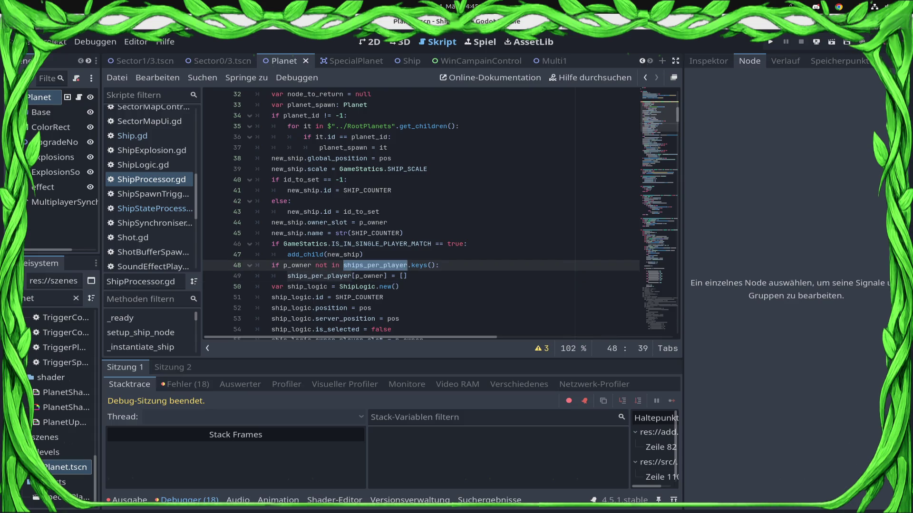
key("ctrl+z")
key("ctrl+s")
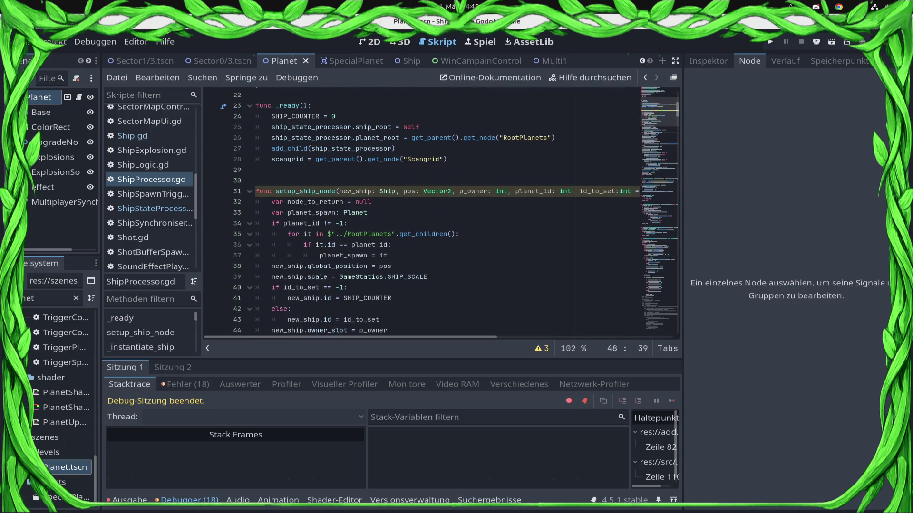
Delete ', is_alienmothership: bool = false' from setup_ship_node, save, and show the script warnings list.
key("End")
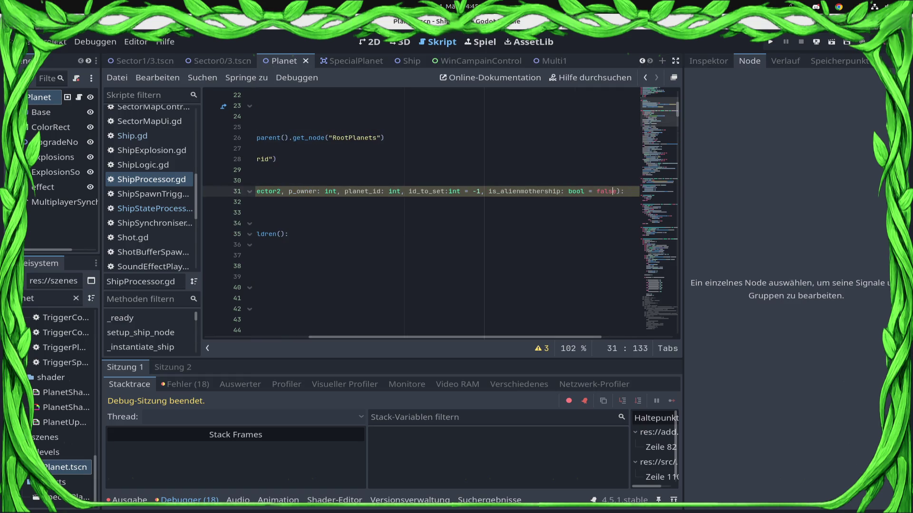
key("shift+Left")
key("shift+Left")
key("shift+Left")
key("shift+Left")
key("shift+Left")
key("shift+Left")
key("shift+Left")
key("shift+Left")
key("shift+Left")
key("shift+Left")
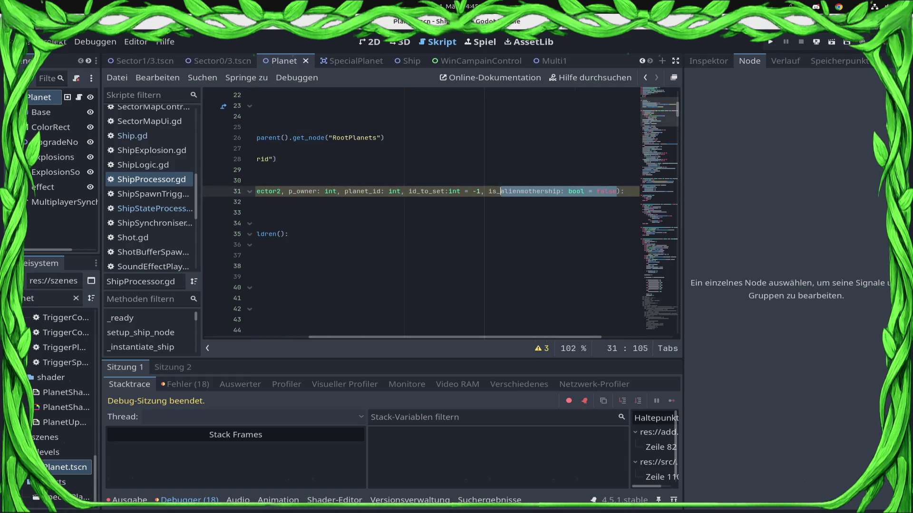
key("shift+Left")
key("shift+Left")
key("shift+Left")
key("Delete")
key("ctrl+s")
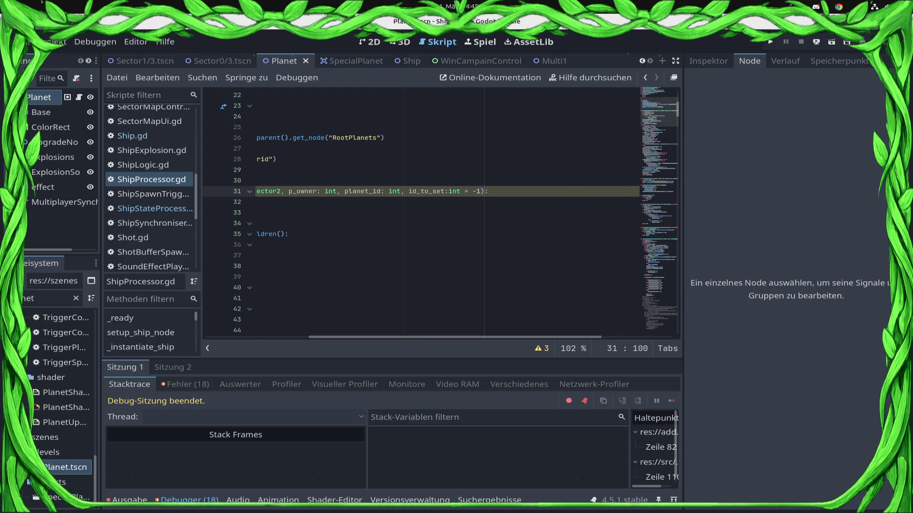
key("Home")
key("ctrl+s")
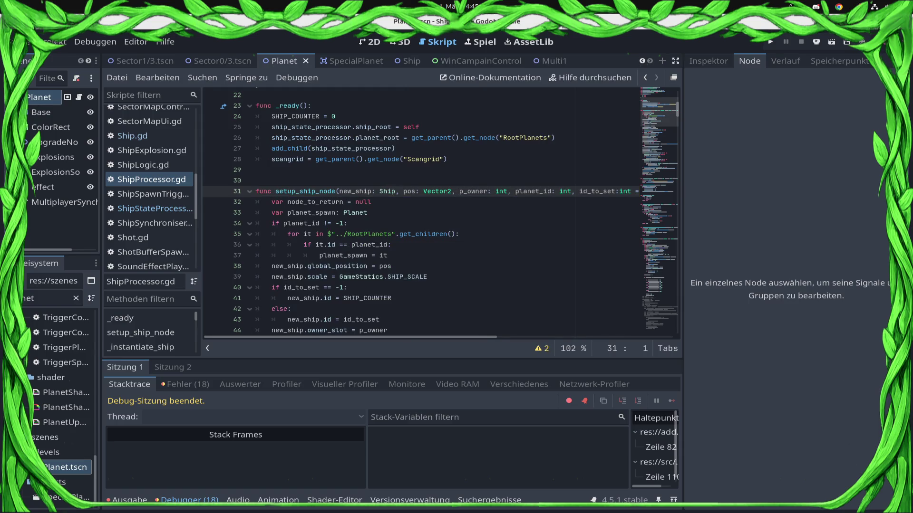
left_click(541, 349)
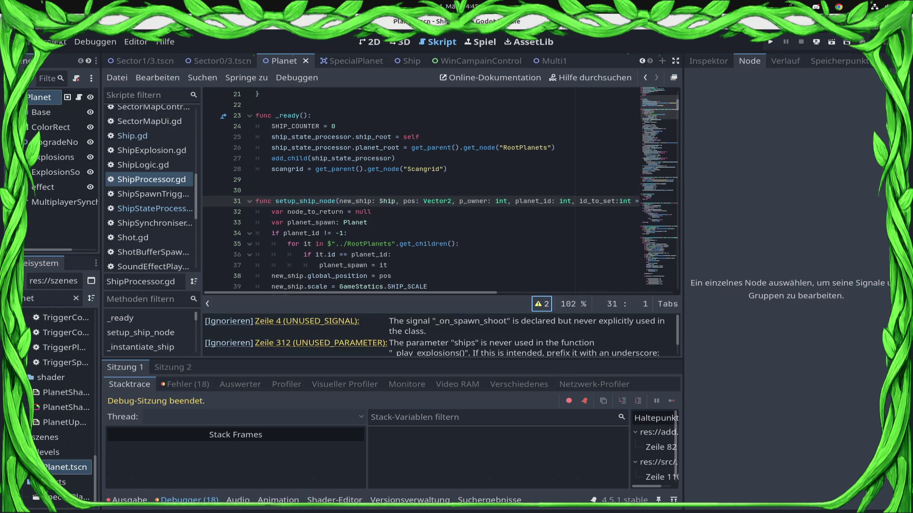
scroll(439, 335, "down", 1)
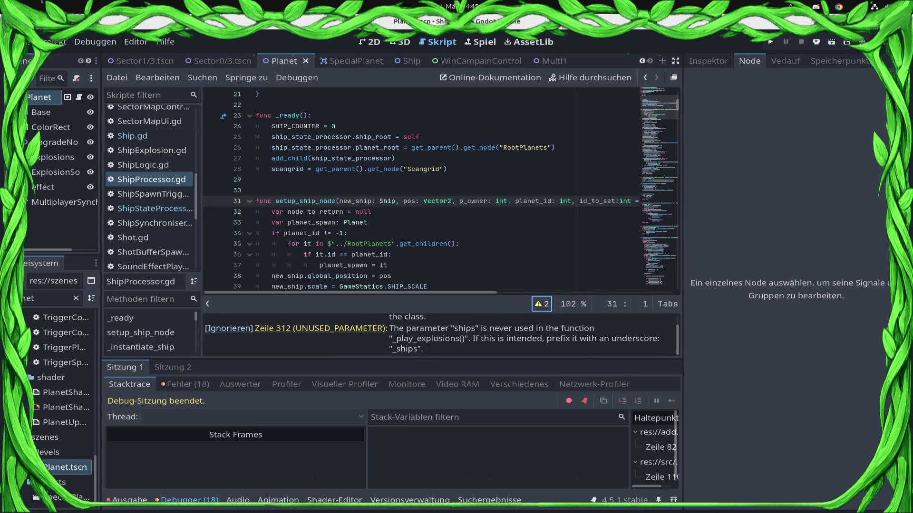
Jump to the line 312 UNUSED_PARAMETER warning and select the whole _play_explosions function.
left_click(321, 328)
key("Down")
key("End")
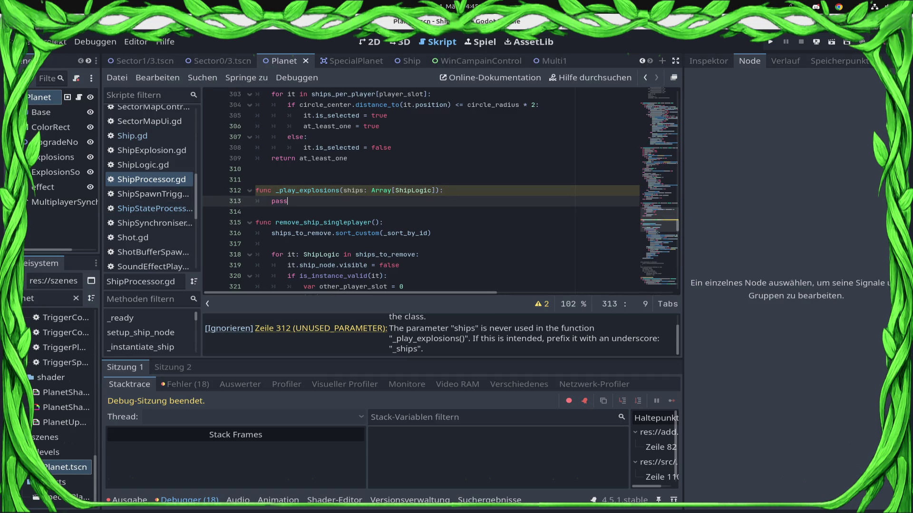
key("shift+Home")
key("shift+Up")
key("shift+Home")
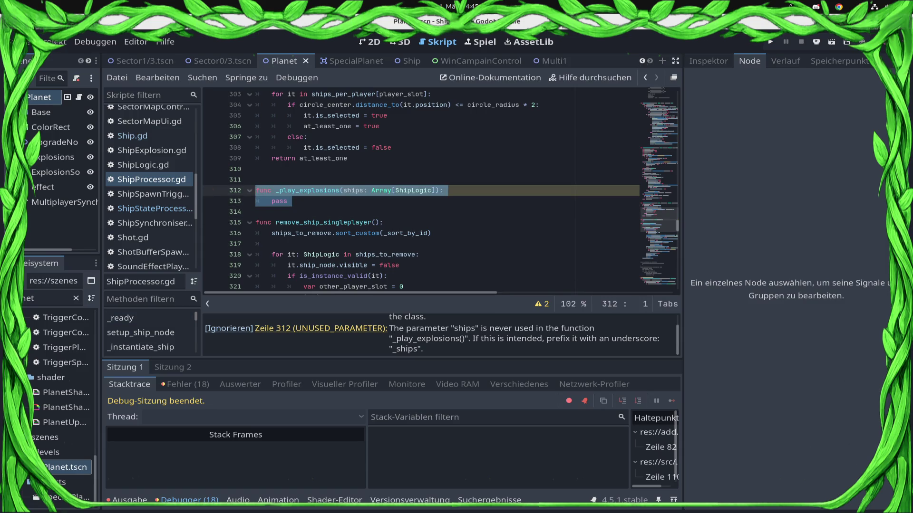
Clear the selection, hide the warnings list and switch to the Multi1 scene.
key("super")
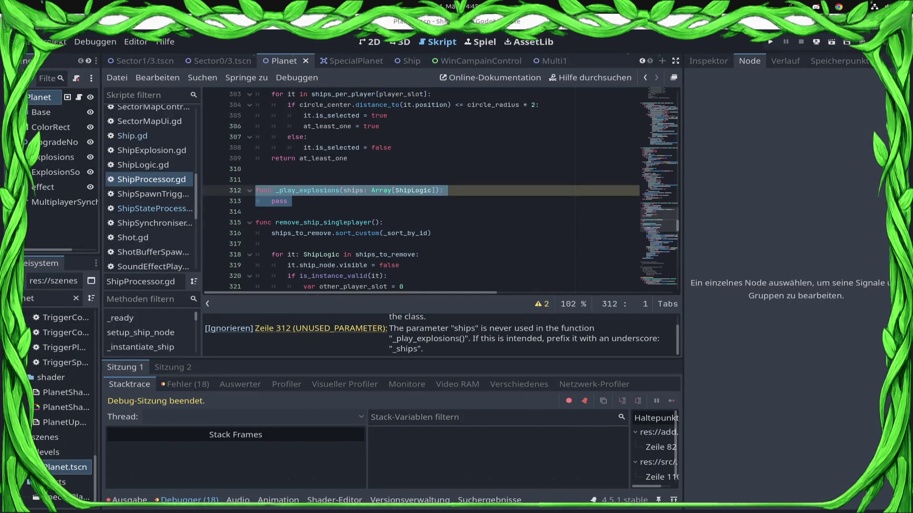
key("super")
key("super")
key("Up")
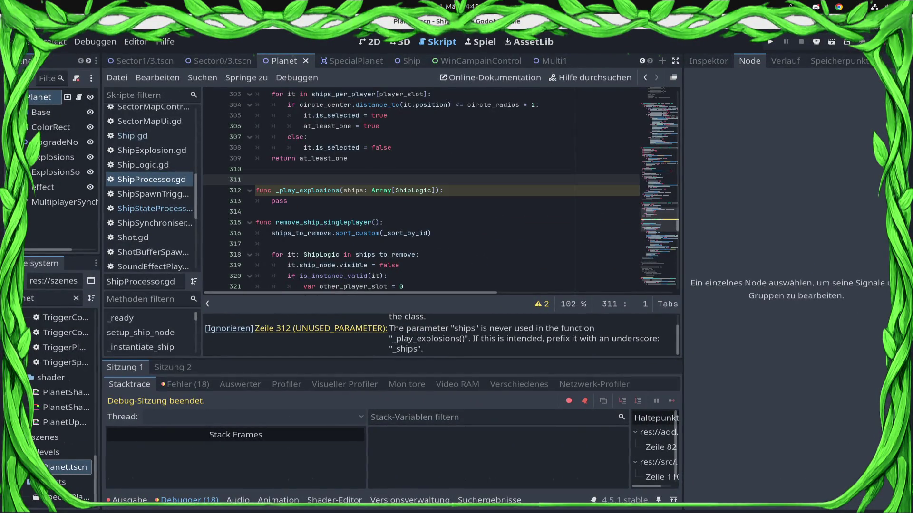
left_click(542, 304)
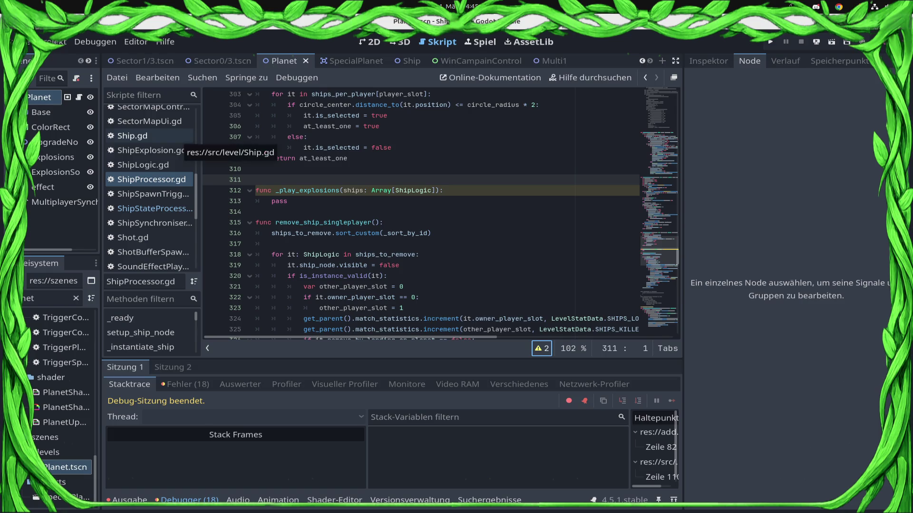
scroll(150, 121, "up", 3)
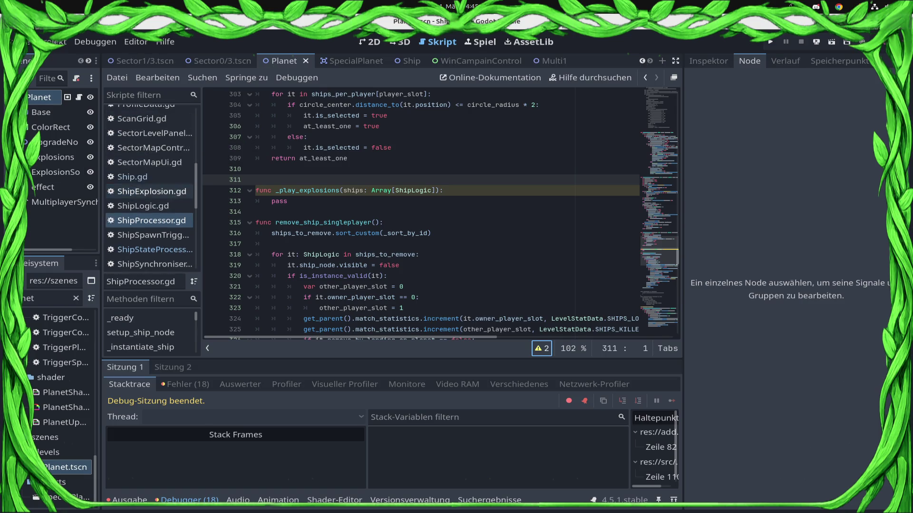
scroll(150, 122, "up", 4)
scroll(149, 122, "up", 3)
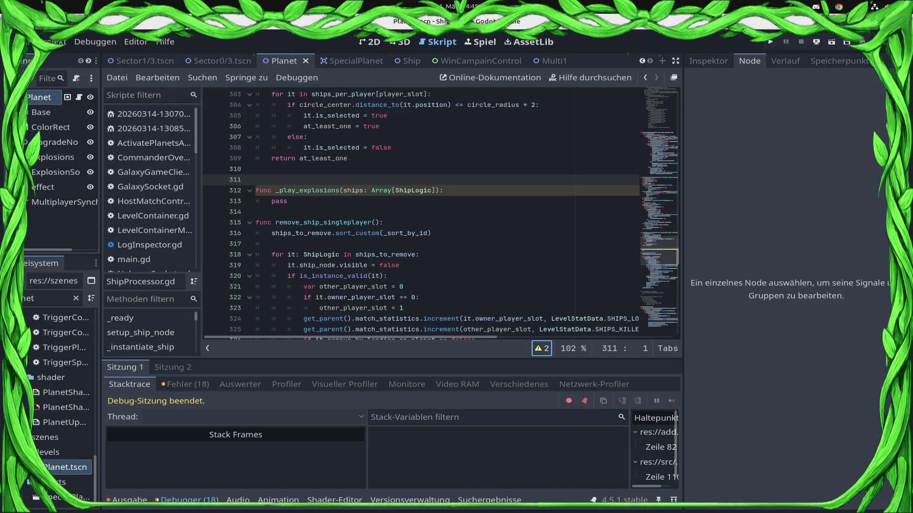
left_click(549, 61)
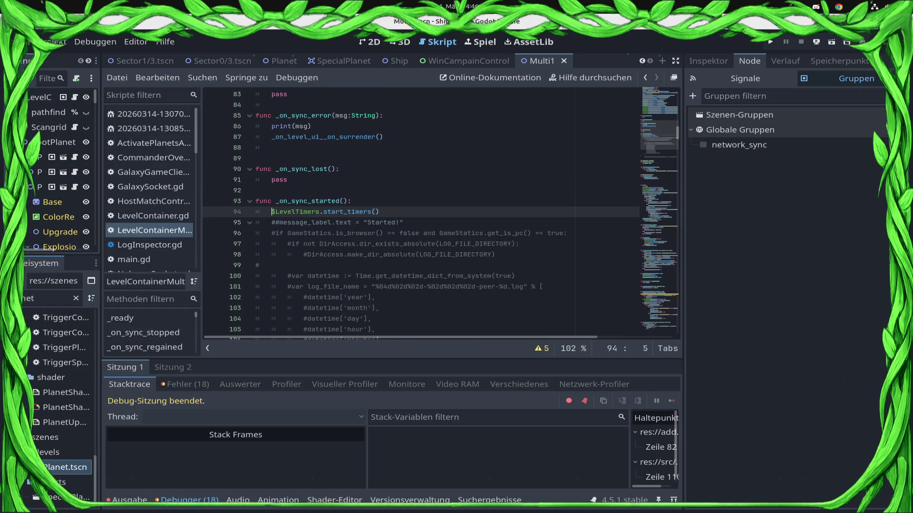
scroll(421, 213, "down", 2)
scroll(421, 214, "down", 4)
scroll(421, 214, "down", 4)
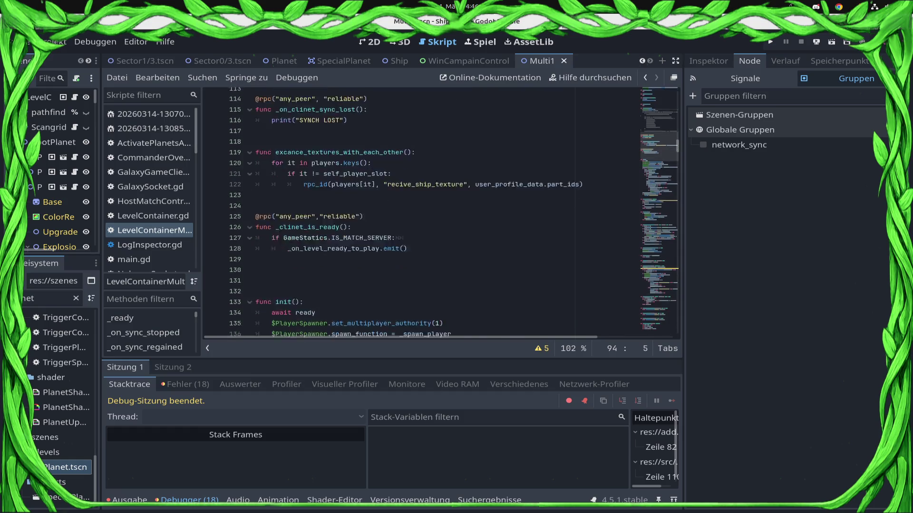
scroll(421, 214, "down", 2)
scroll(421, 214, "down", 3)
scroll(421, 214, "down", 4)
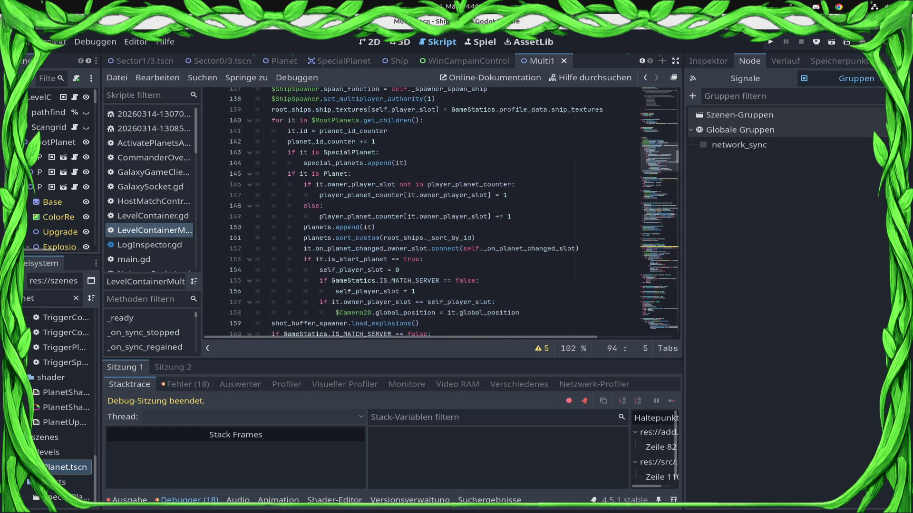
scroll(421, 214, "down", 5)
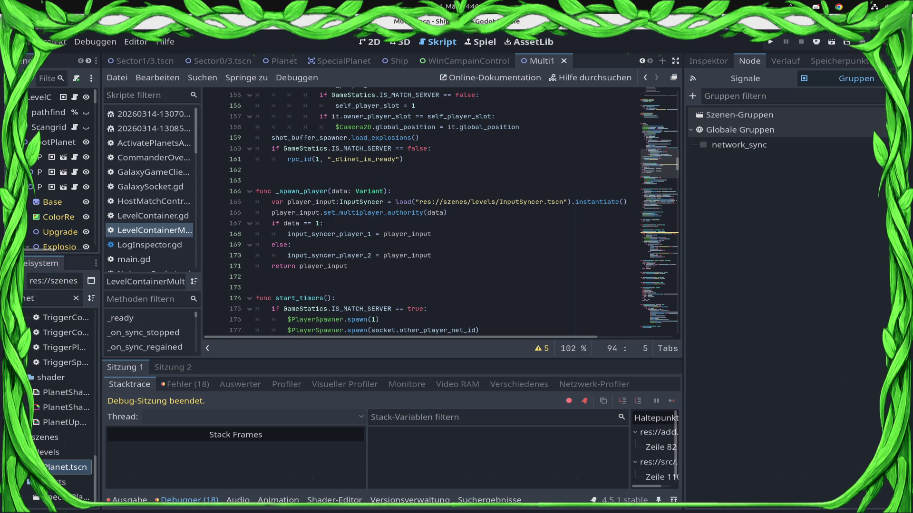
scroll(421, 214, "down", 1)
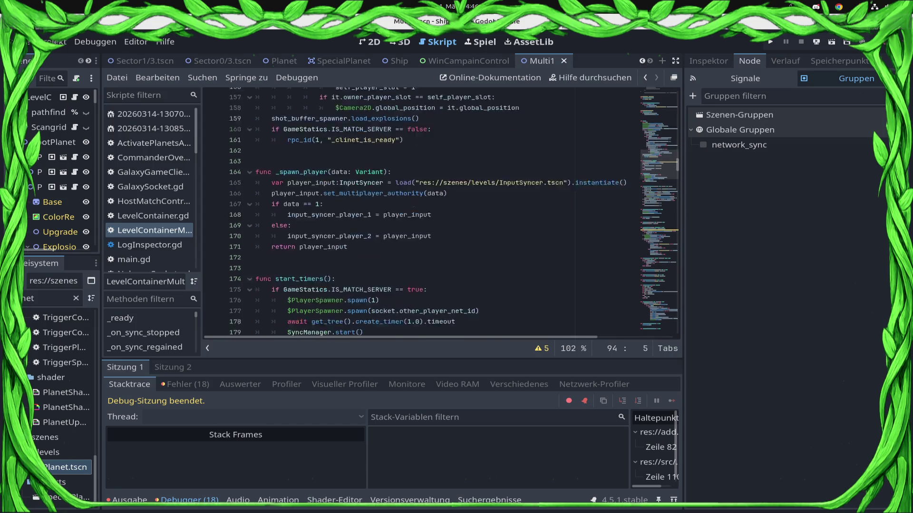
scroll(421, 214, "down", 5)
scroll(421, 214, "down", 2)
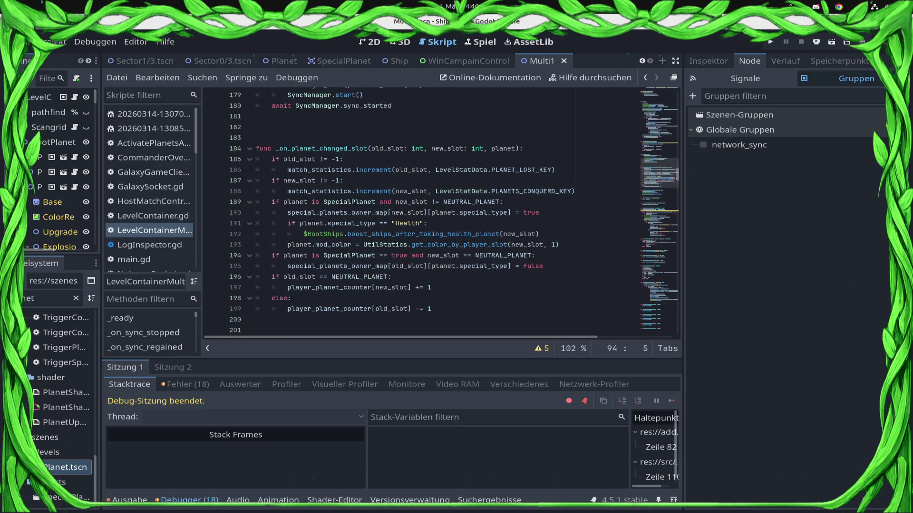
scroll(420, 214, "down", 4)
scroll(421, 214, "up", 3)
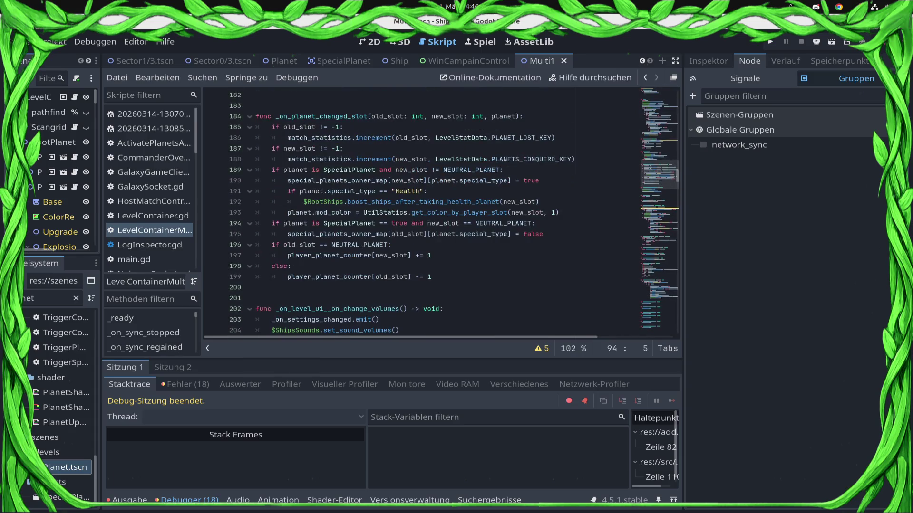
scroll(421, 214, "down", 4)
scroll(421, 214, "down", 3)
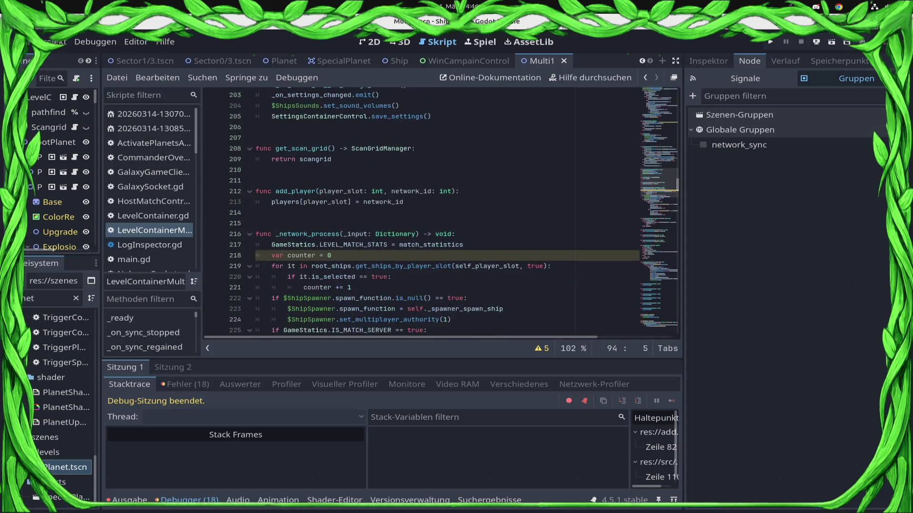
scroll(421, 214, "down", 3)
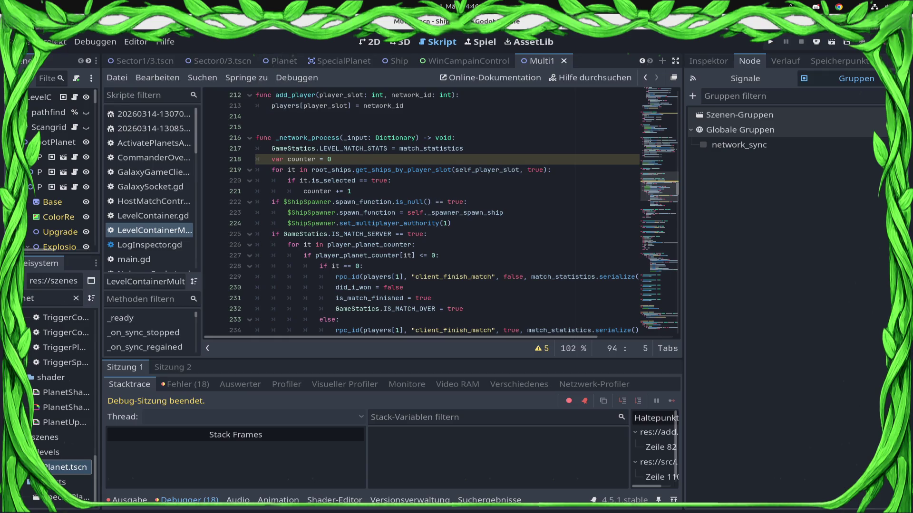
scroll(441, 214, "down", 2)
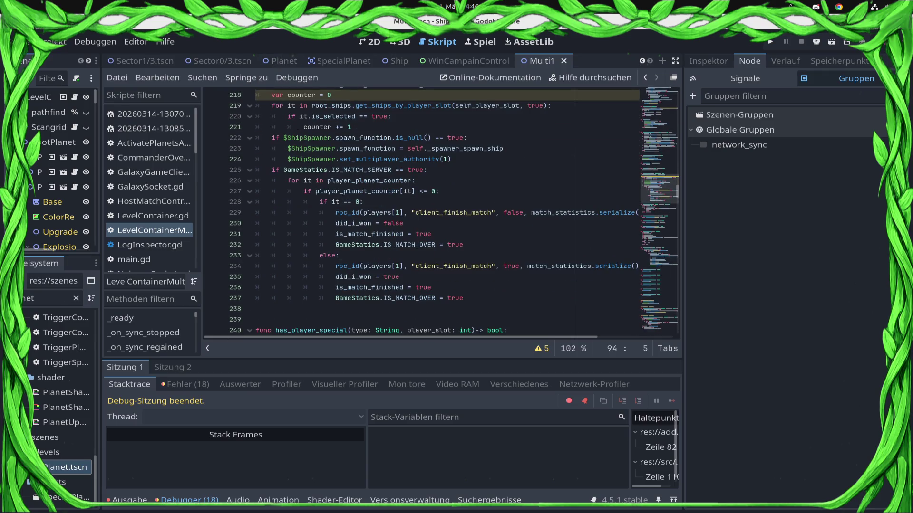
scroll(442, 215, "down", 4)
scroll(440, 214, "down", 3)
scroll(441, 214, "down", 4)
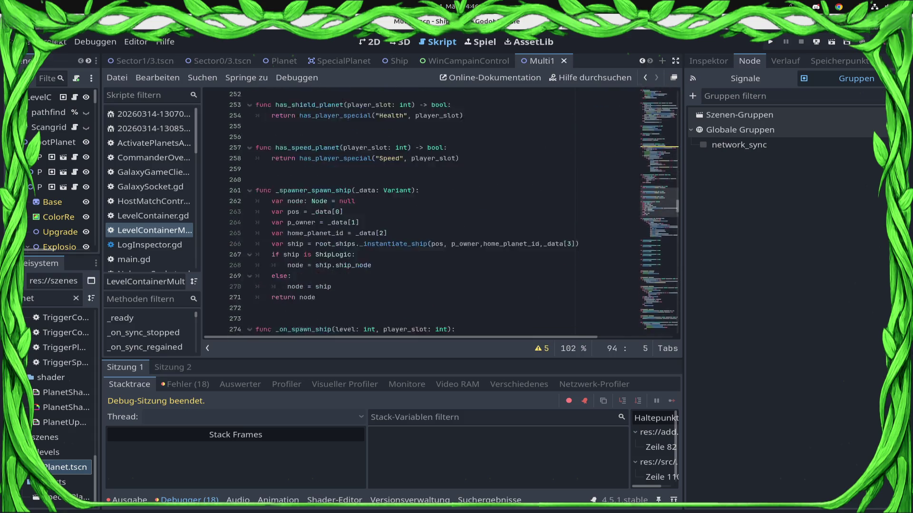
scroll(440, 214, "down", 4)
scroll(441, 214, "down", 2)
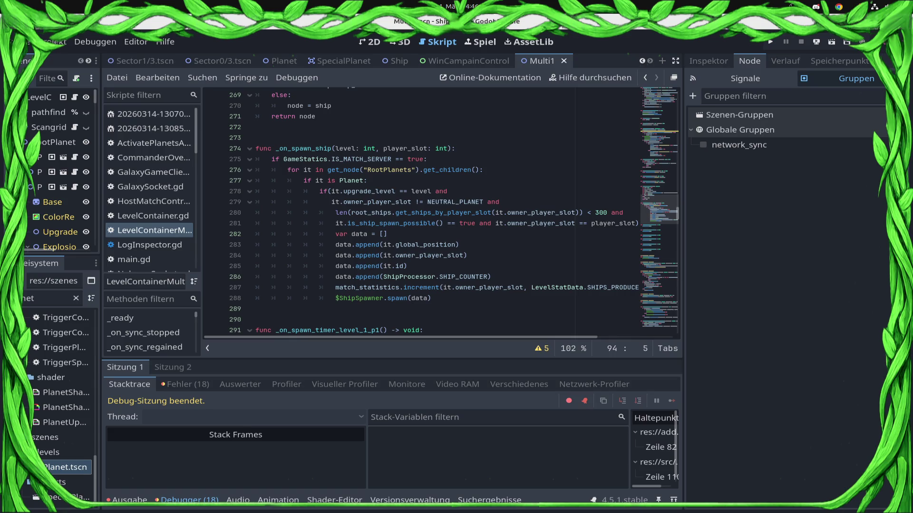
Comment out the six data.append and ShipSpawner spawn lines with Ctrl+K and add a blank line under var data = [].
left_click_drag(340, 245, 432, 299)
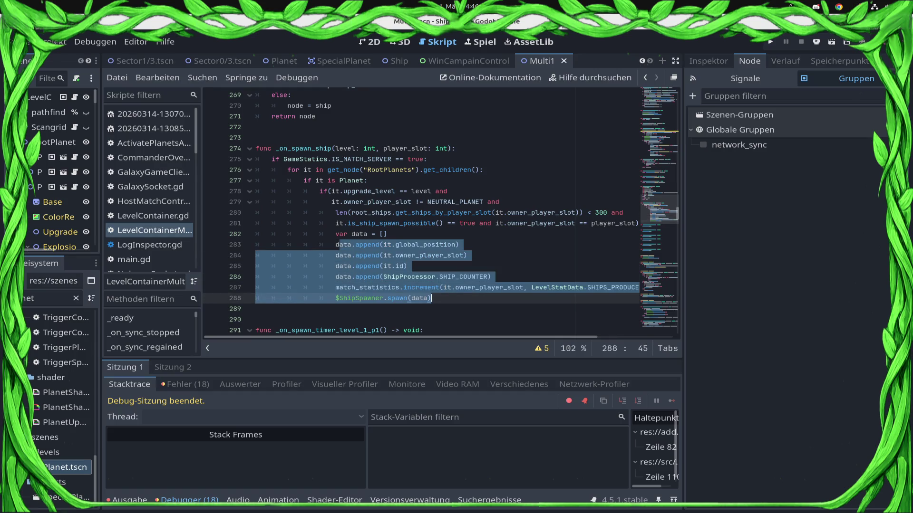
key("ctrl+k")
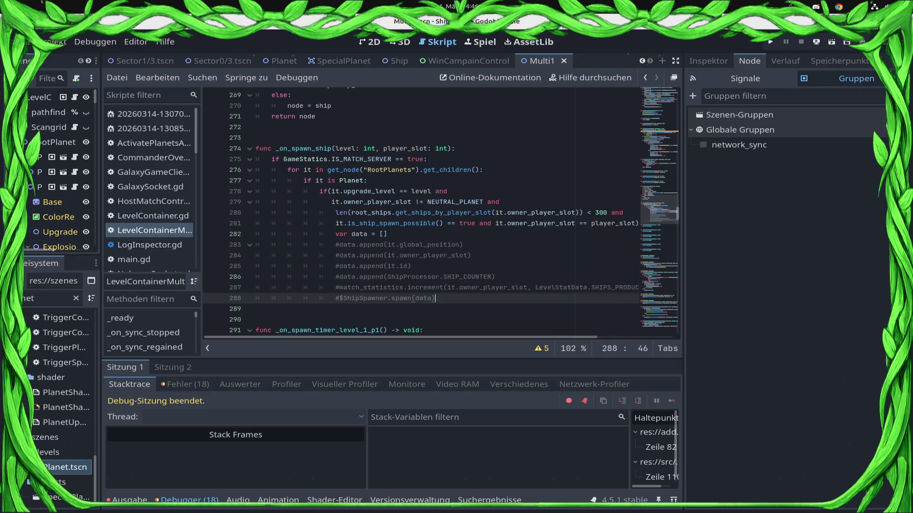
key("Up")
key("Up")
key("Up")
key("Up")
key("Up")
key("Up")
key("Return")
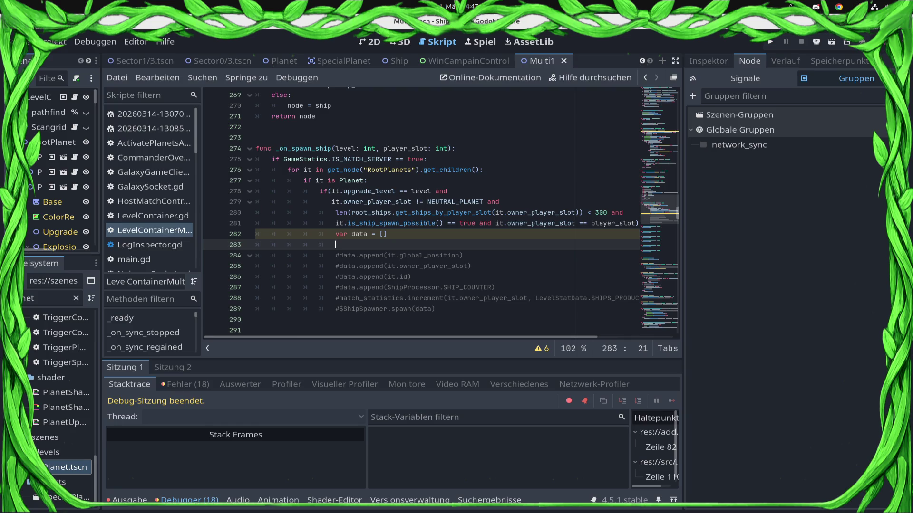
scroll(443, 214, "up", 5)
scroll(443, 214, "up", 5)
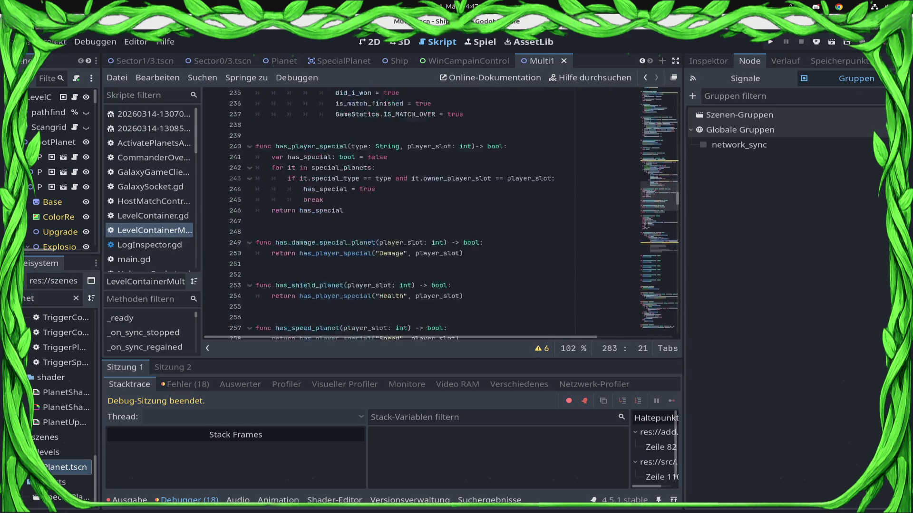
scroll(442, 214, "up", 5)
scroll(442, 215, "up", 5)
scroll(443, 214, "up", 5)
scroll(442, 215, "up", 5)
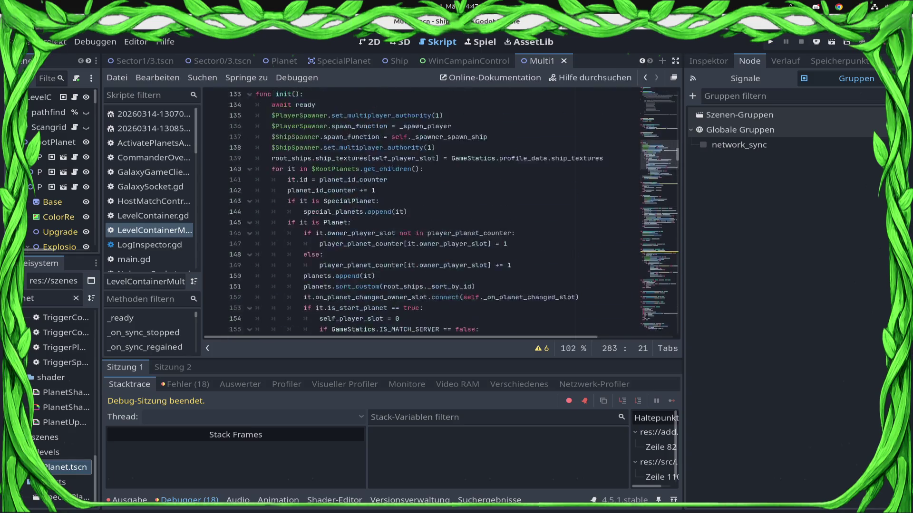
scroll(442, 214, "up", 5)
scroll(442, 215, "up", 5)
scroll(443, 214, "up", 5)
scroll(442, 214, "up", 5)
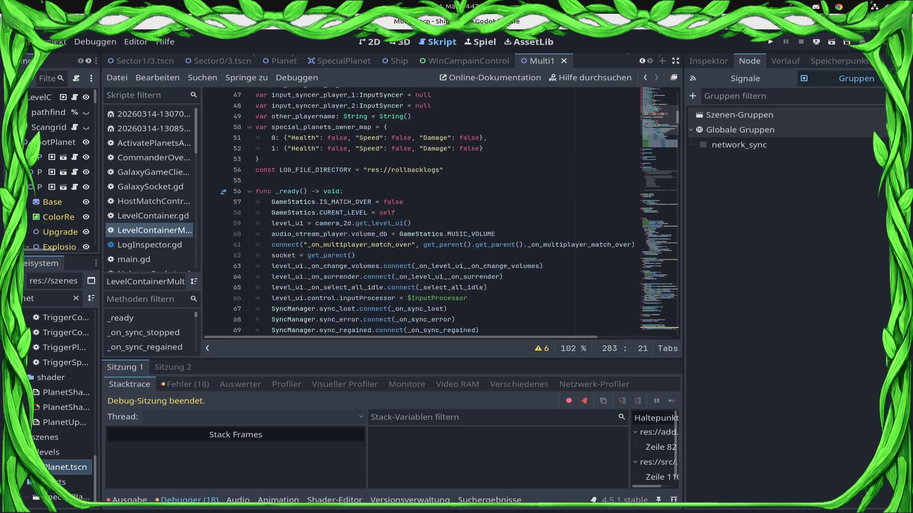
scroll(443, 214, "up", 3)
scroll(442, 214, "down", 5)
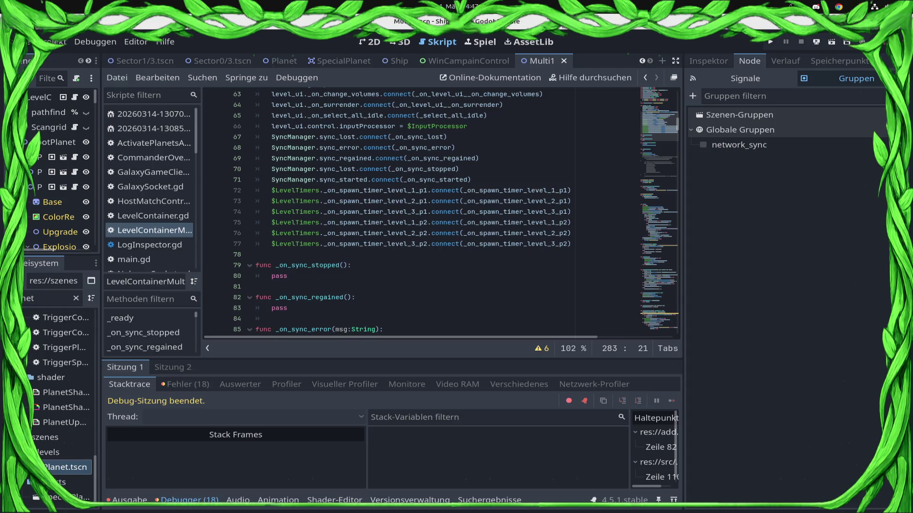
Place the cursor at the end of line 71 in the _ready function.
left_click(485, 181)
Add SyncManager.scene_spawned.connect(_on_scene_despawned) on a new line in _ready and start another line.
key("Return")
type("Syn")
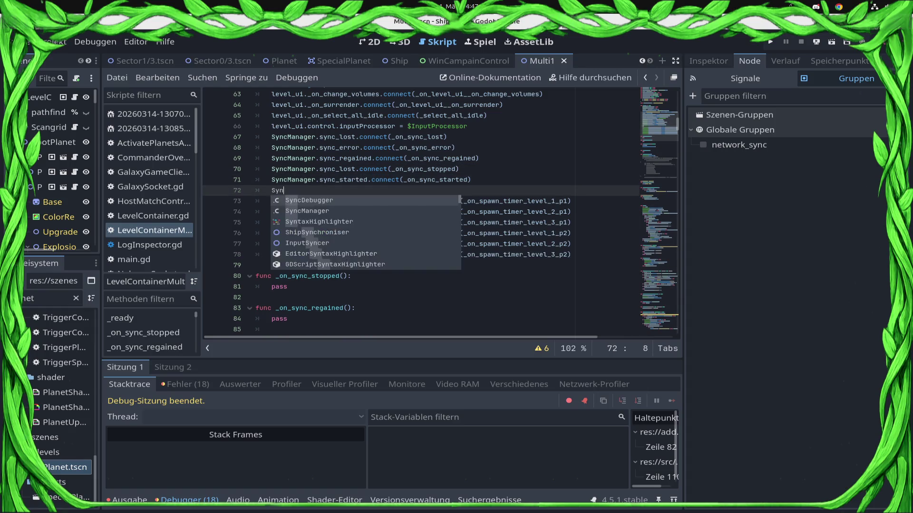
type("cDebugger.scn")
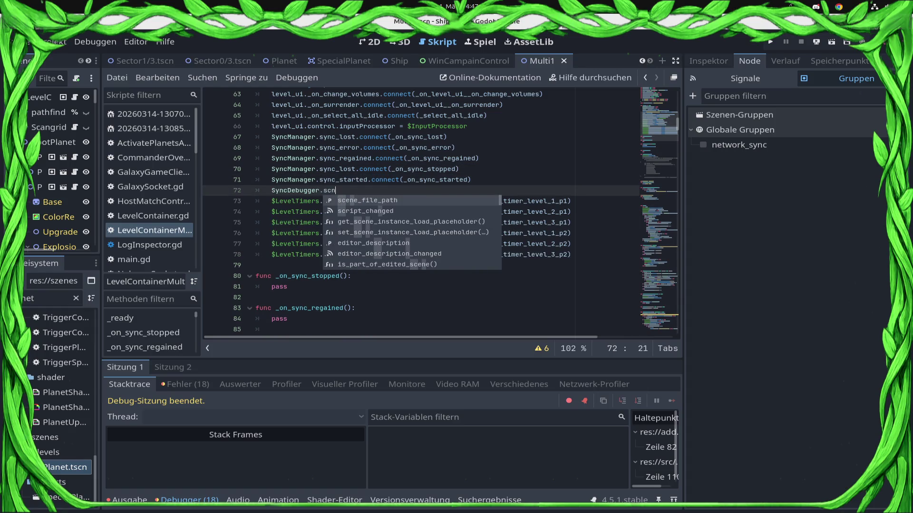
key("BackSpace")
type("ene")
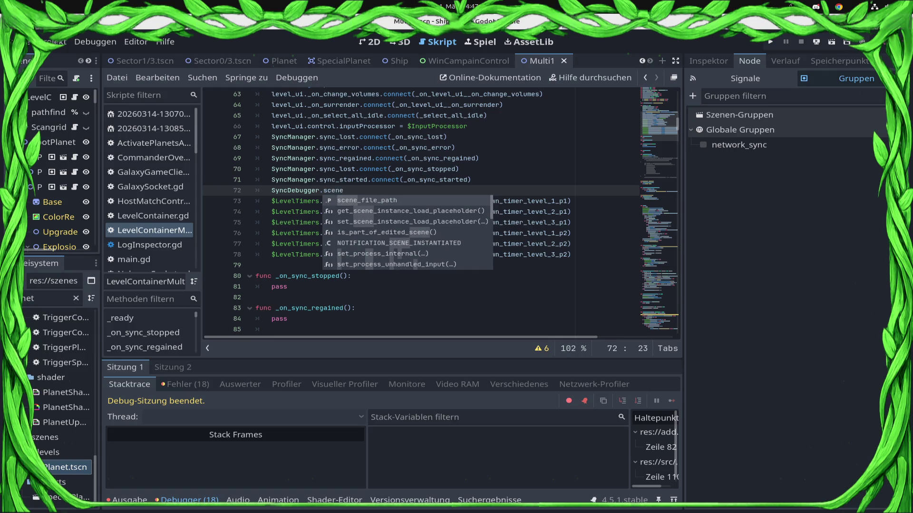
type("_spa")
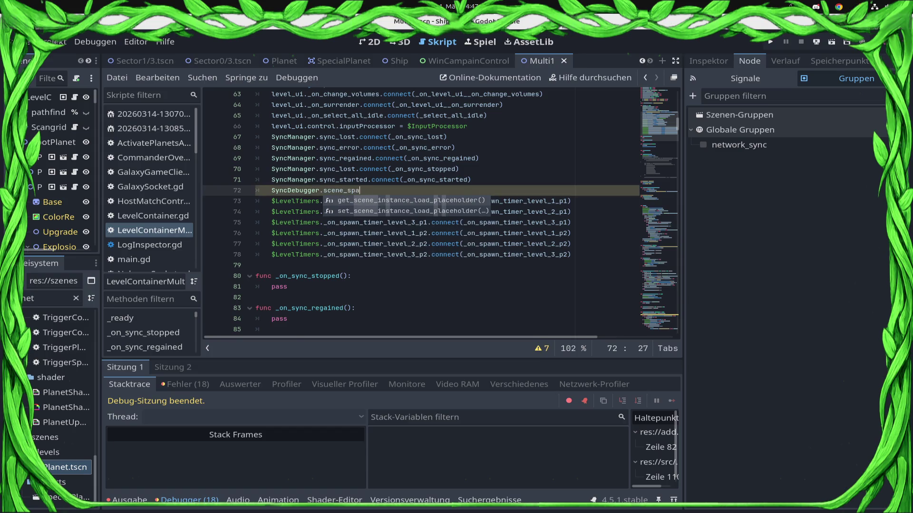
key("BackSpace")
key("BackSpace")
key("BackSpace")
key("BackSpace")
key("BackSpace")
key("BackSpace")
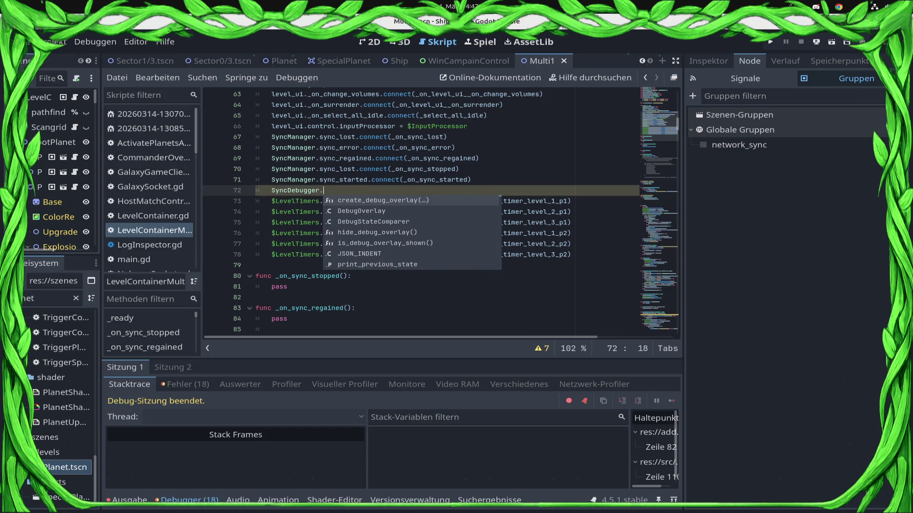
key("Down")
key("Down")
key("Down")
key("Down")
key("Down")
key("Down")
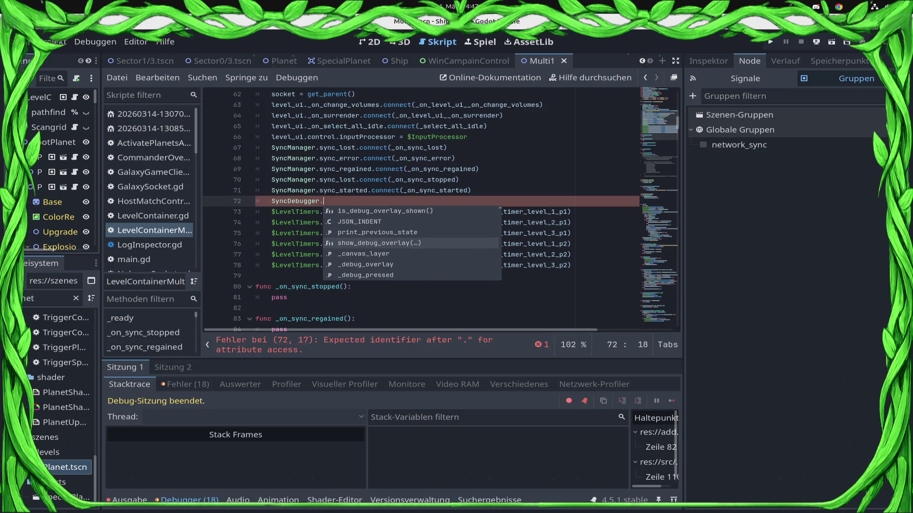
key("shift+Page_Up")
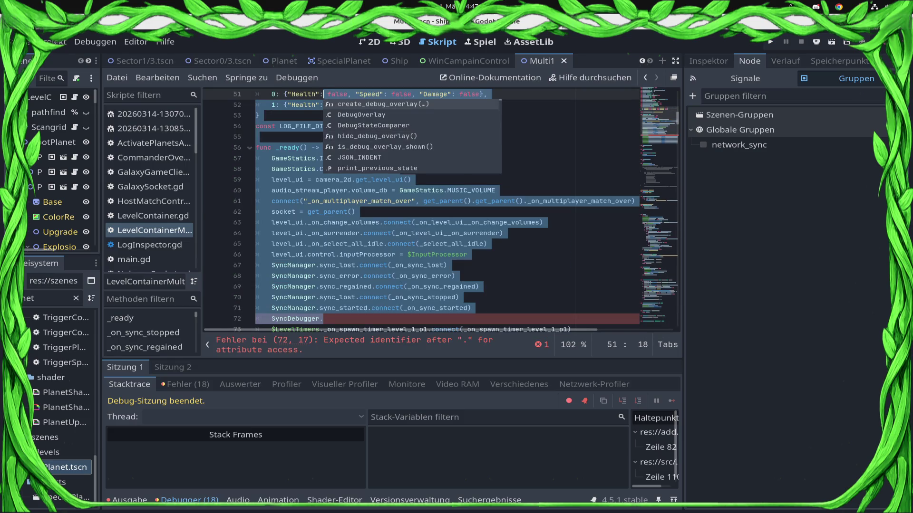
key("Escape")
key("shift+Page_Down")
key("BackSpace")
key("BackSpace")
key("BackSpace")
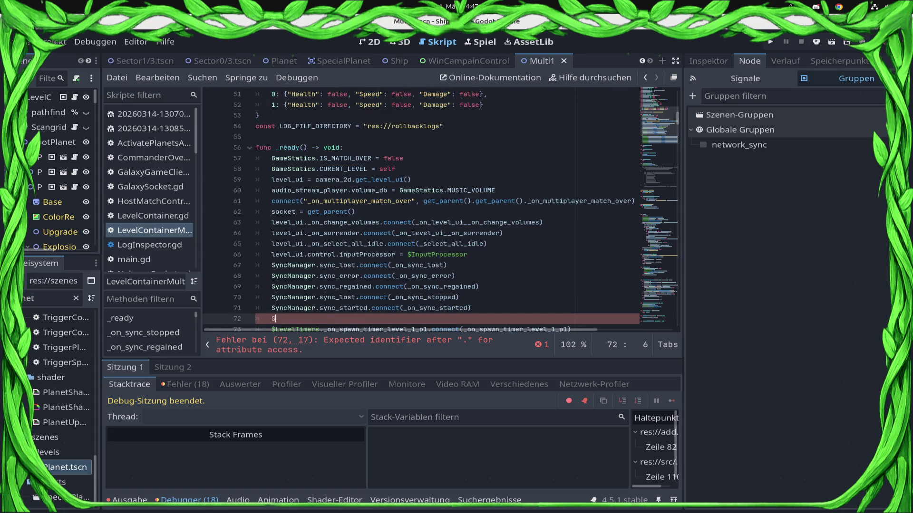
key("Return")
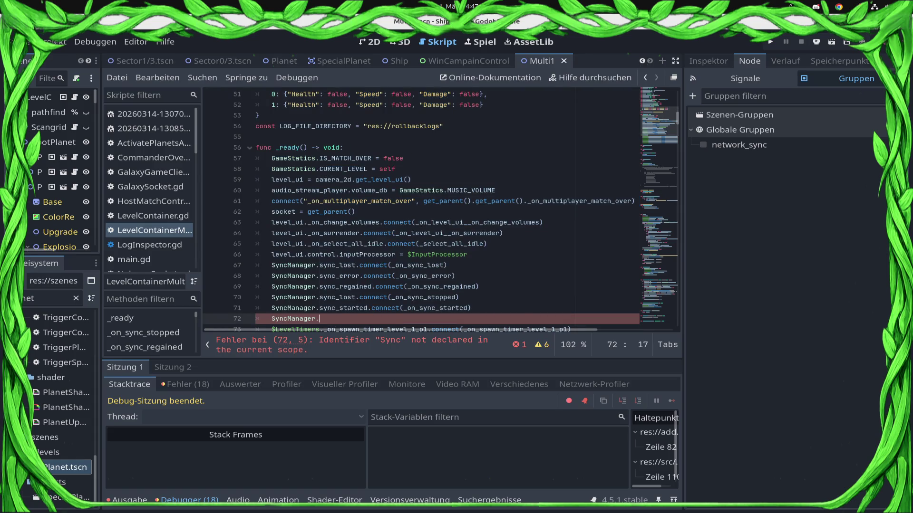
type(".scene")
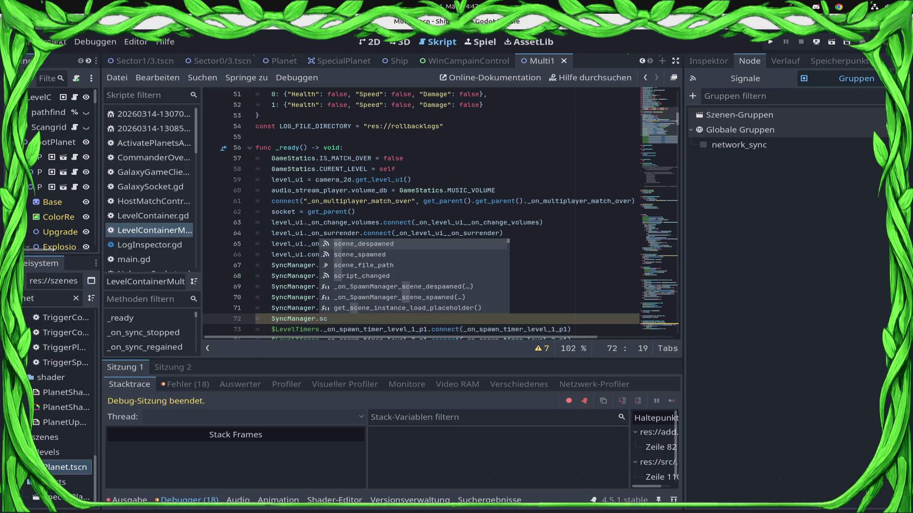
key("Return")
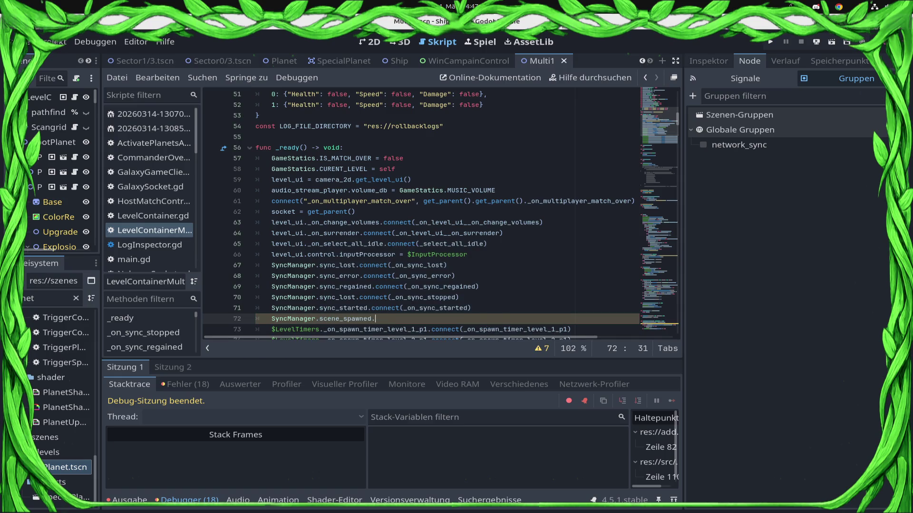
type(".connect")
key("Return")
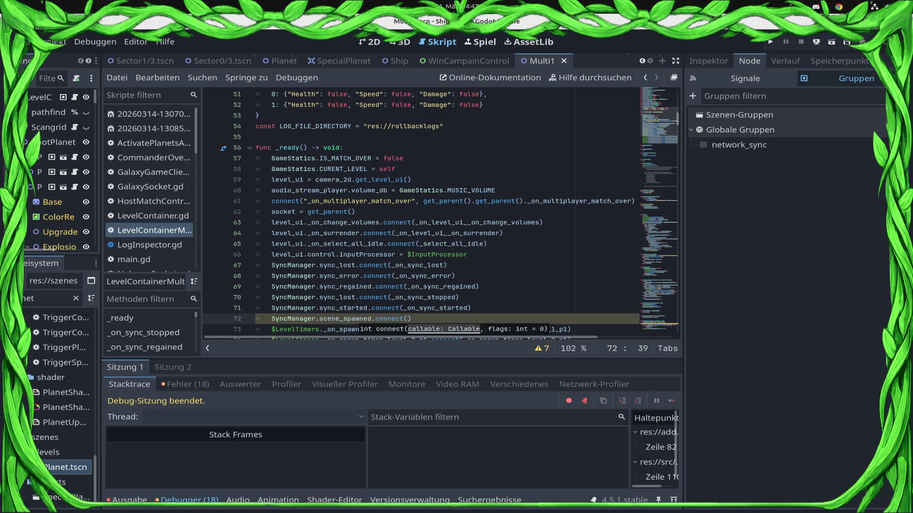
type("_on_")
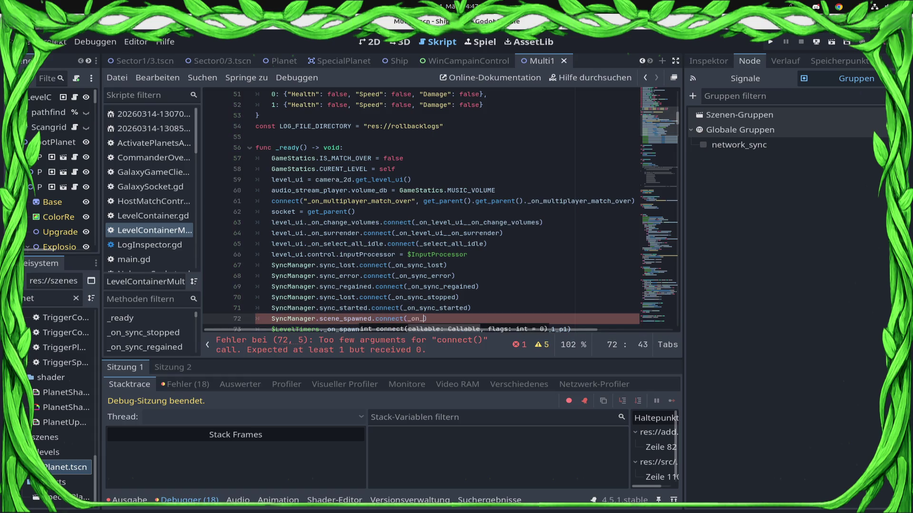
type("scene_")
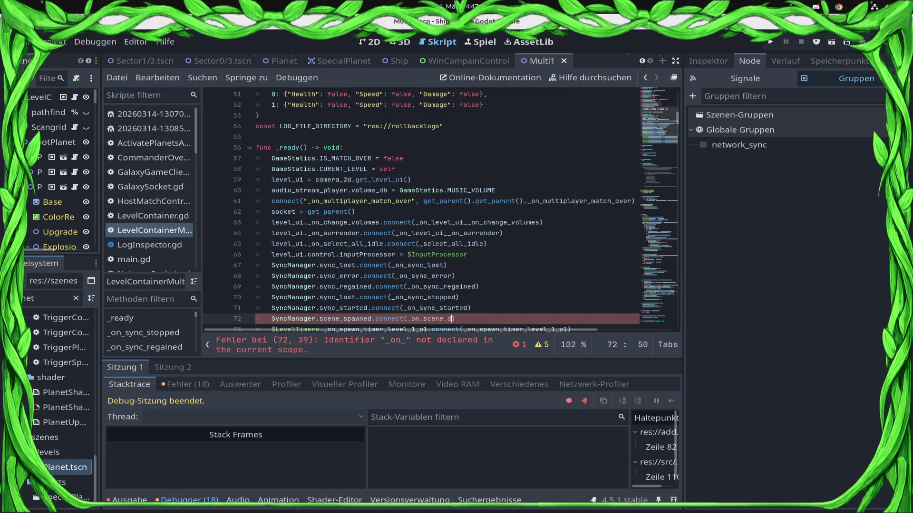
type("despawned")
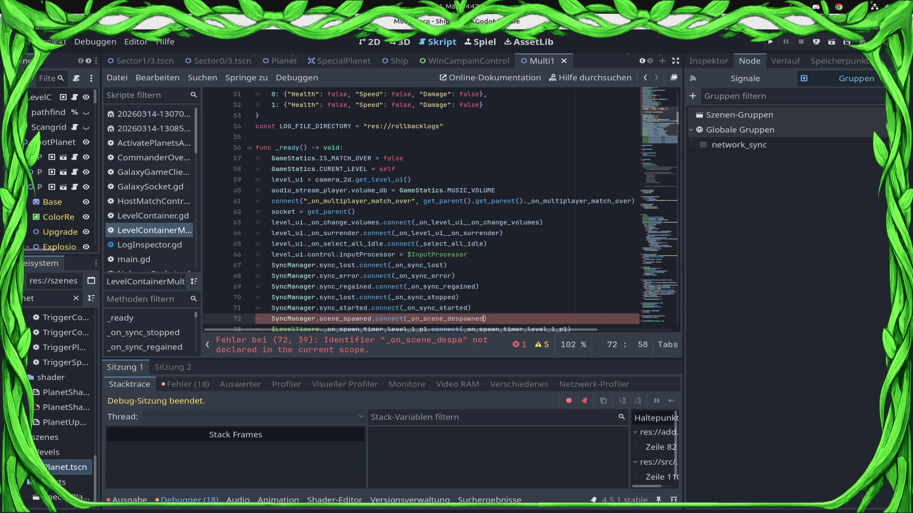
key("Return")
type("S")
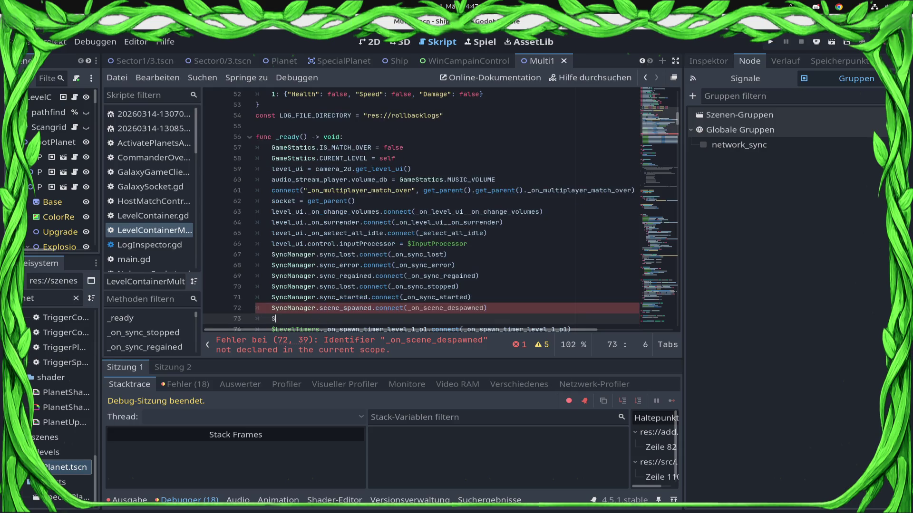
type("ync")
Add SyncManager.scene_spawned.connect(_on_ship_spawned) as a second connection in _ready and save.
key("Down")
key("Return")
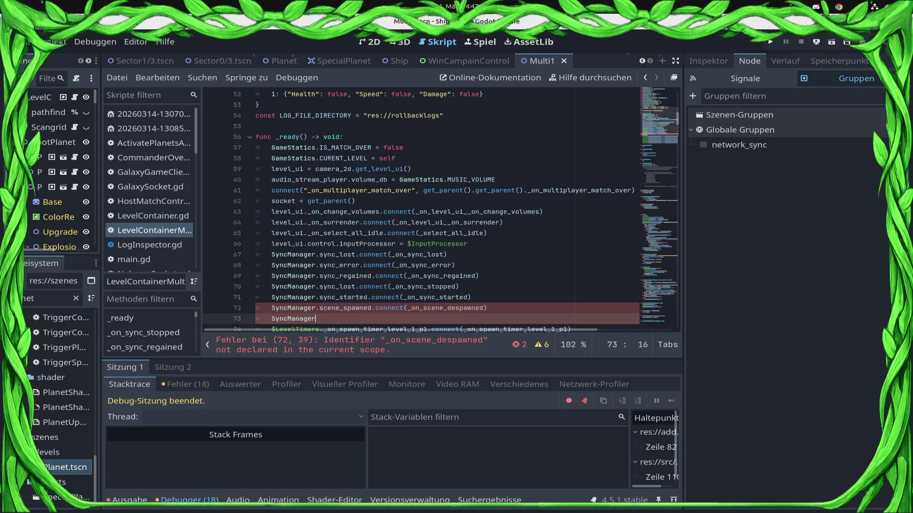
type(".sca")
key("BackSpace")
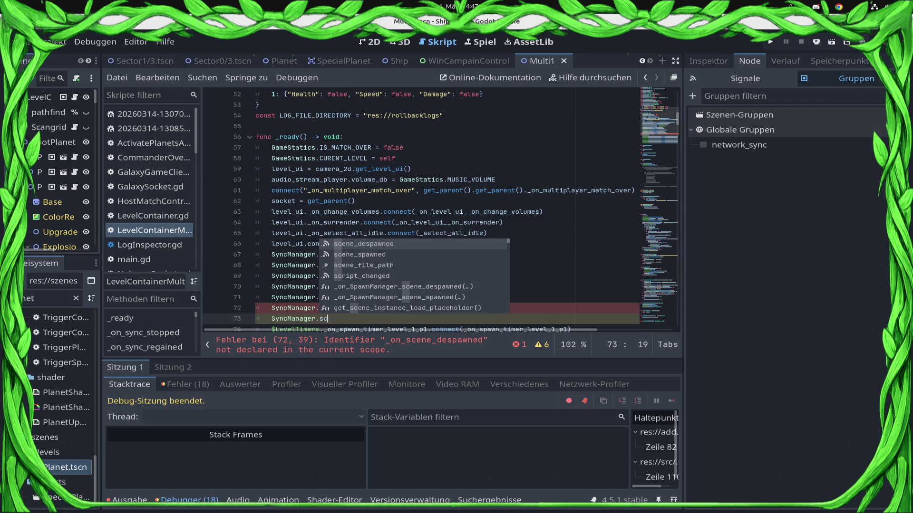
key("Down")
key("Return")
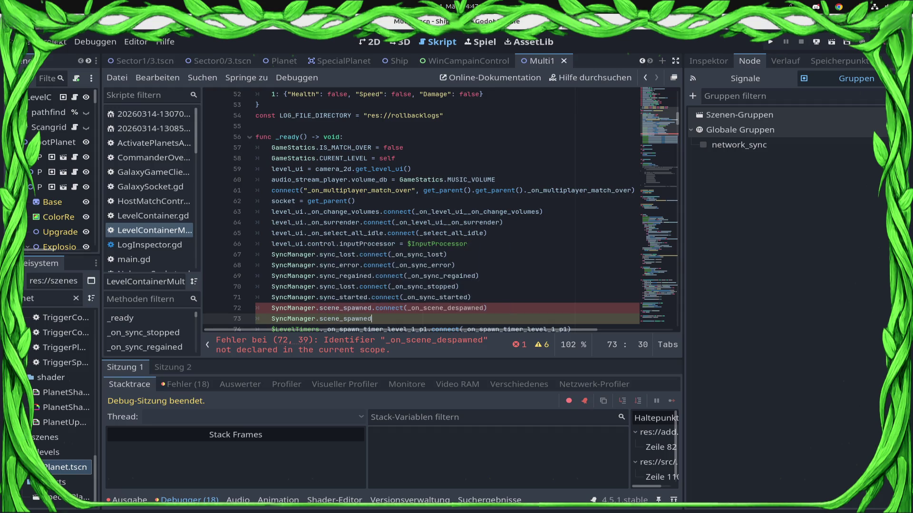
type(".connec")
type("t(_on")
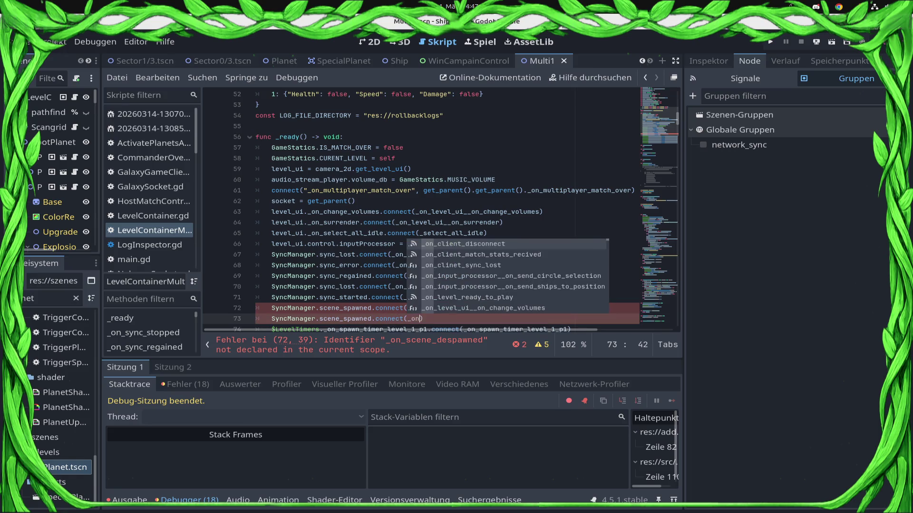
type("_")
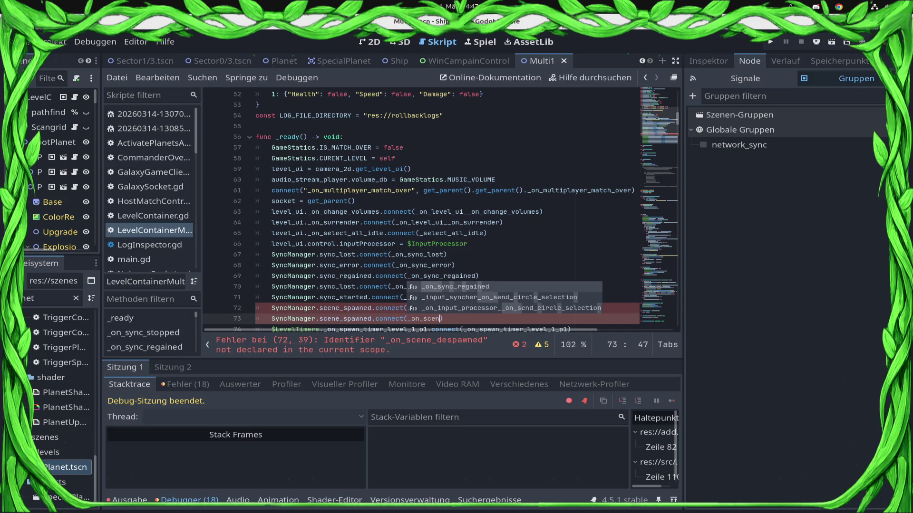
type("s")
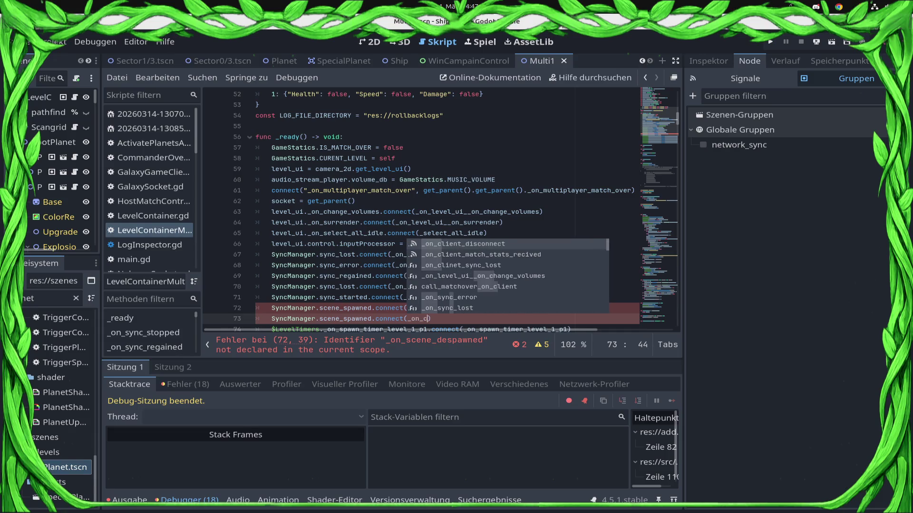
type("cene")
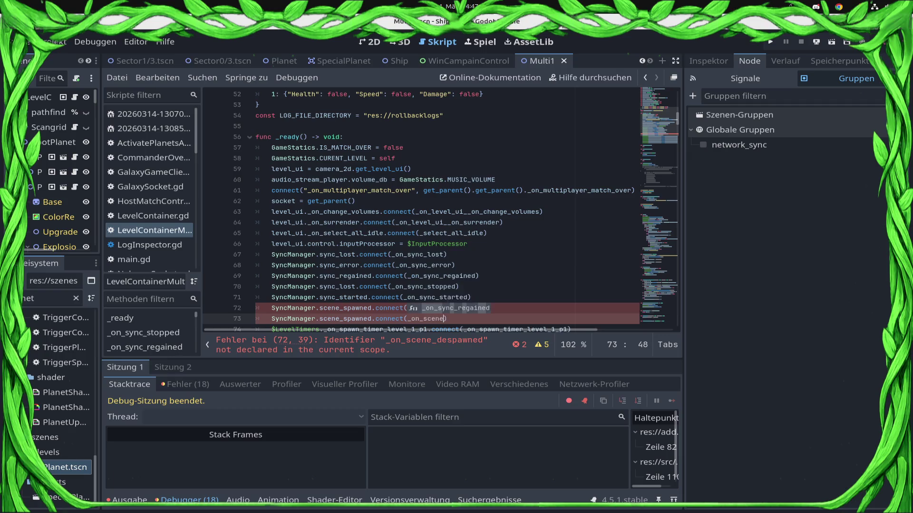
type("_sha")
key("BackSpace")
key("BackSpace")
key("BackSpace")
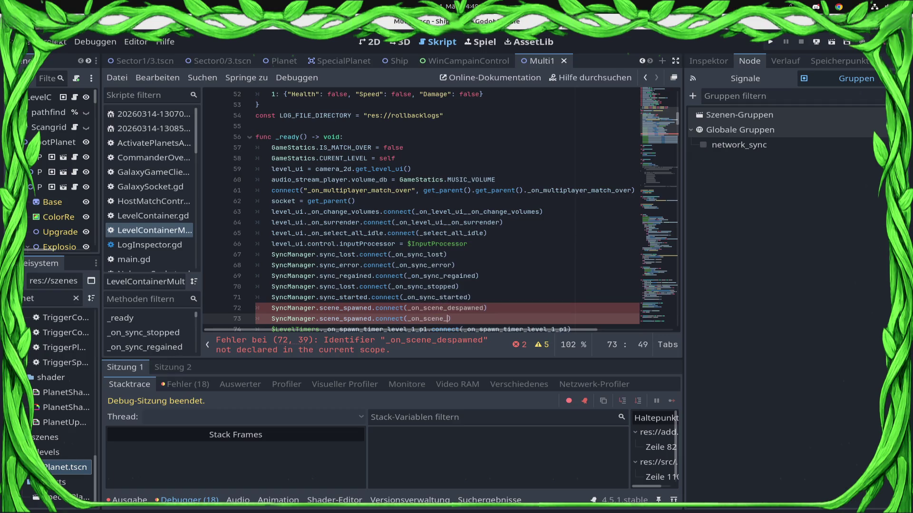
key("BackSpace")
key("BackSpace")
key("BackSpace")
key("BackSpace")
key("BackSpace")
type("ship_")
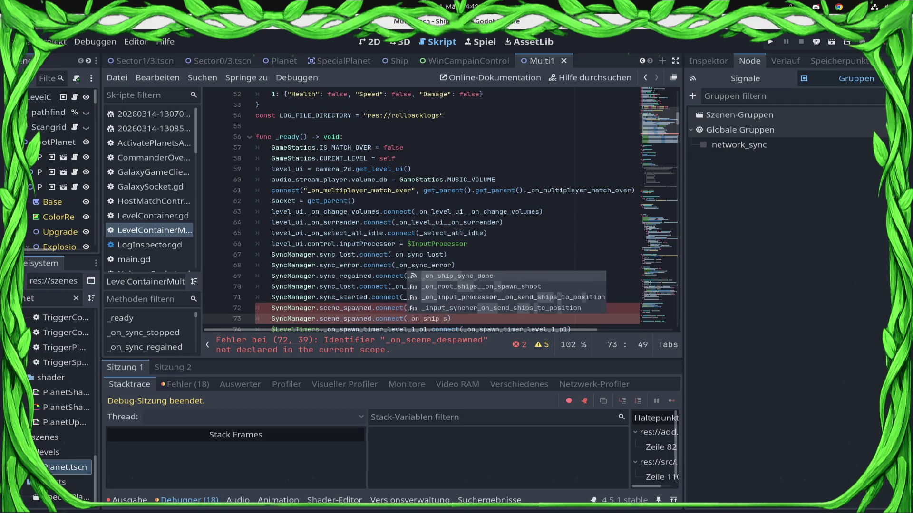
type("spaw")
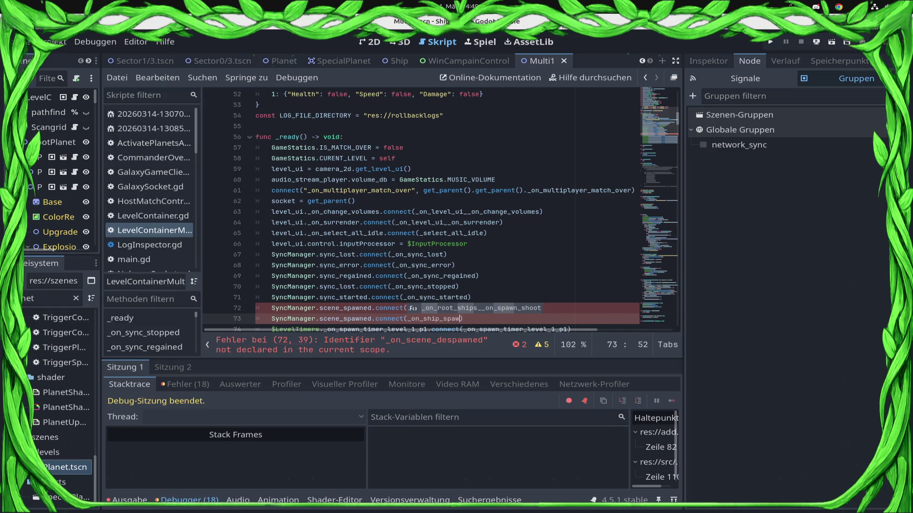
type("ned")
key("ctrl+s")
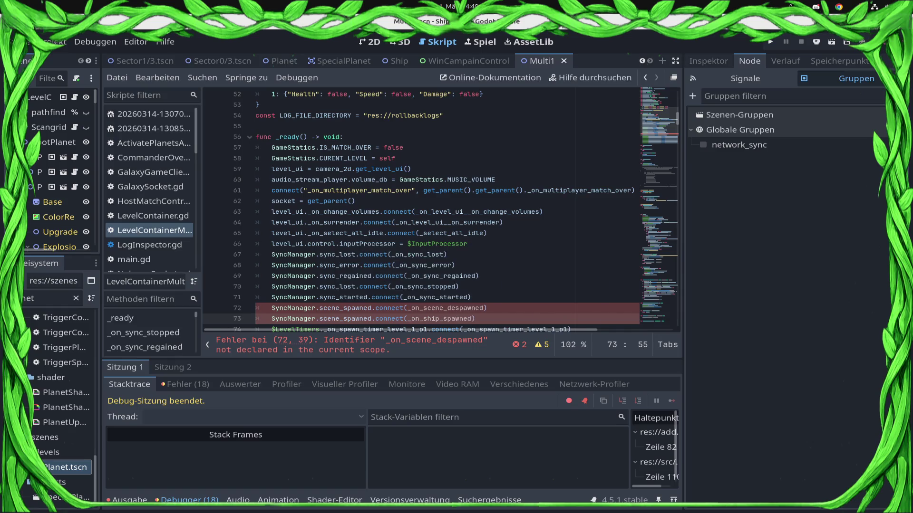
double_click(445, 307)
scroll(441, 210, "down", 5)
scroll(441, 210, "down", 5)
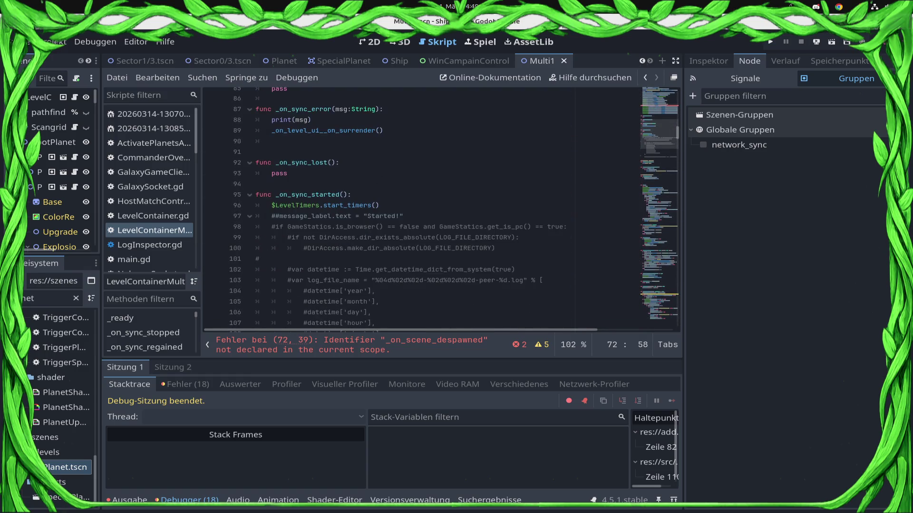
scroll(441, 211, "down", 20)
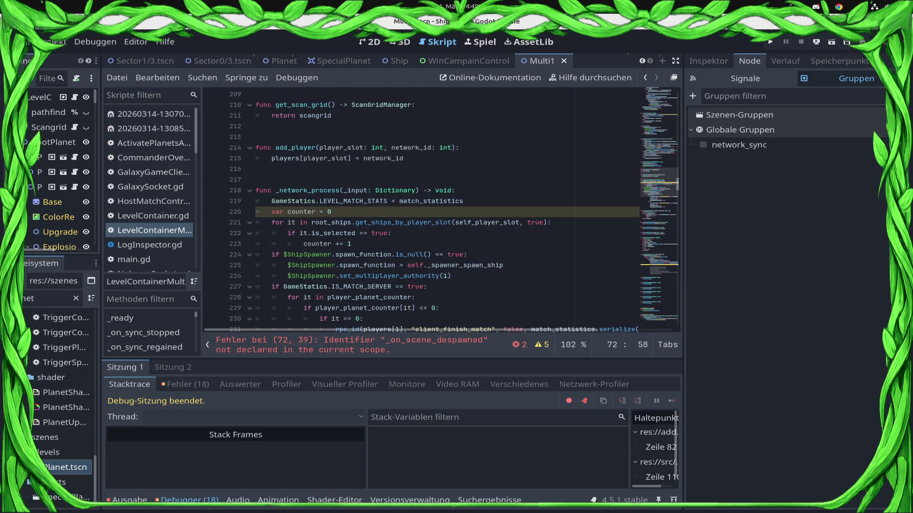
scroll(441, 210, "down", 3)
scroll(441, 210, "down", 6)
scroll(441, 210, "down", 6)
scroll(441, 211, "down", 7)
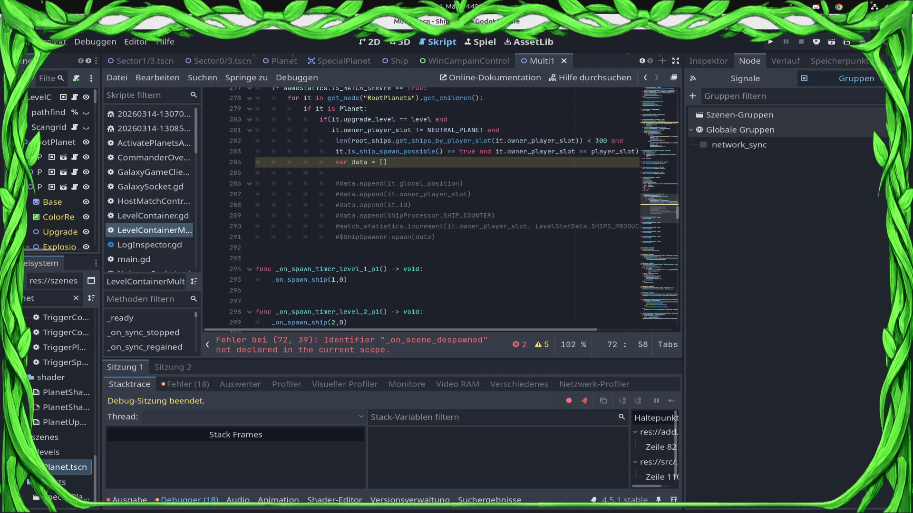
scroll(441, 210, "up", 2)
Write an empty func _on_scene_despawned(): with pass at line 275 and begin declaring func _on_ship_spawned.
left_click(428, 134)
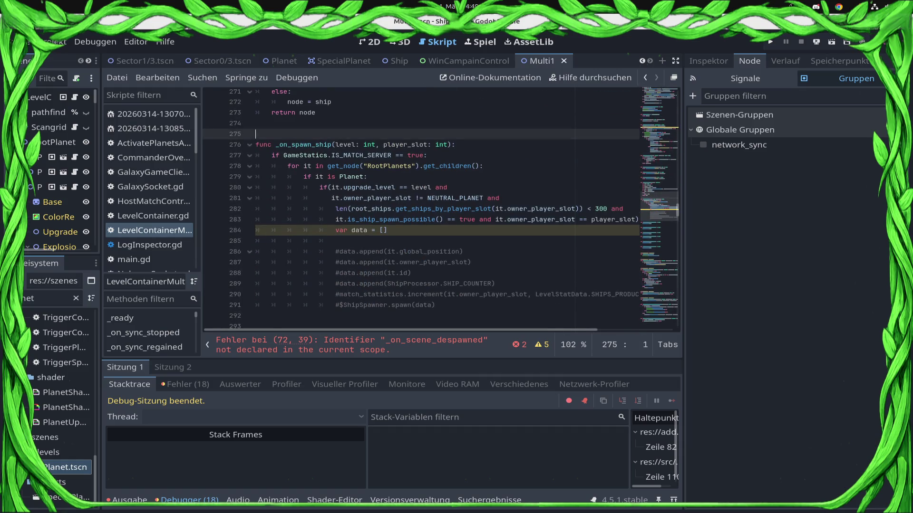
key("Up")
key("Return")
type("func _on_scene_despawned")
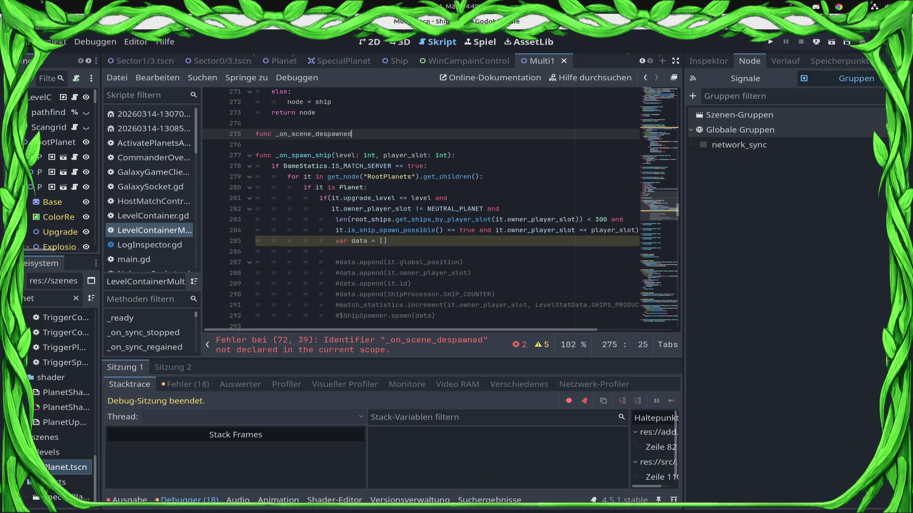
type("():")
key("Return")
type("pass")
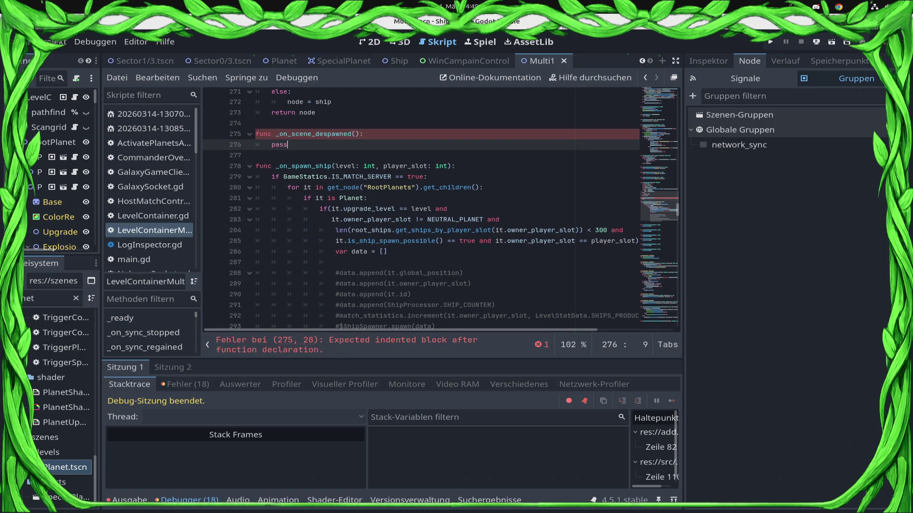
key("Return")
key("Return")
type("func")
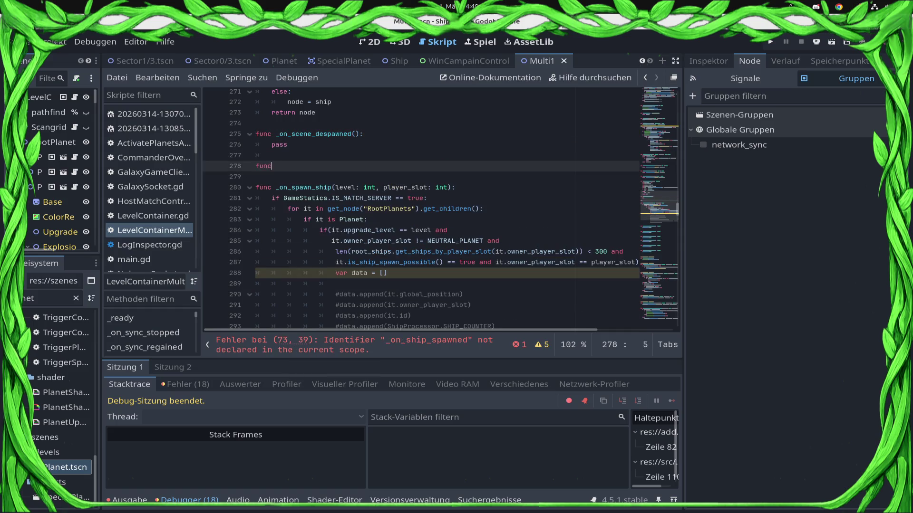
type(" _on_ship_s")
type("ppa")
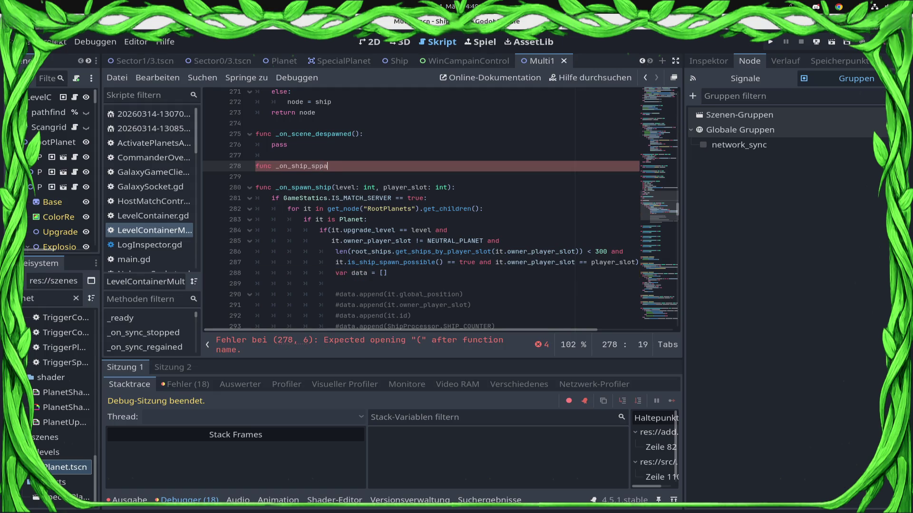
key("BackSpace")
key("BackSpace")
type("awned")
scroll(428, 214, "up", 15)
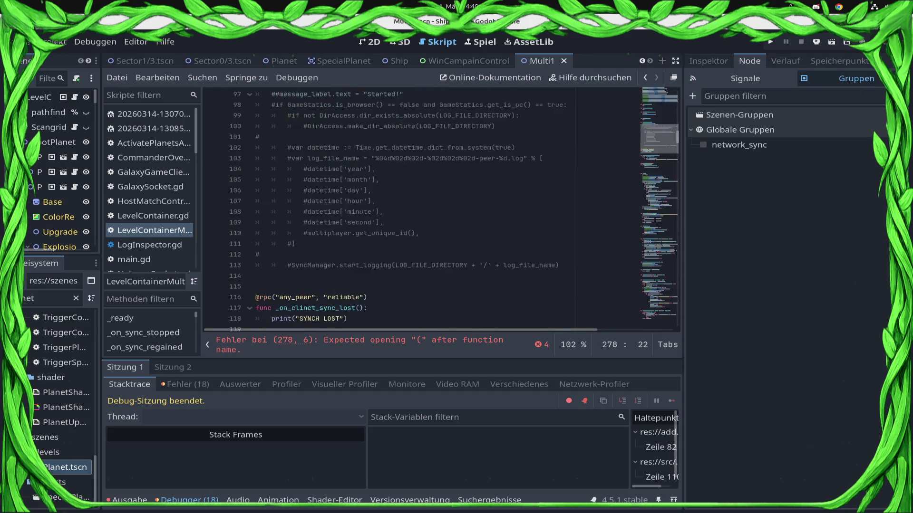
scroll(428, 215, "up", 10)
scroll(429, 214, "up", 10)
scroll(428, 214, "up", 15)
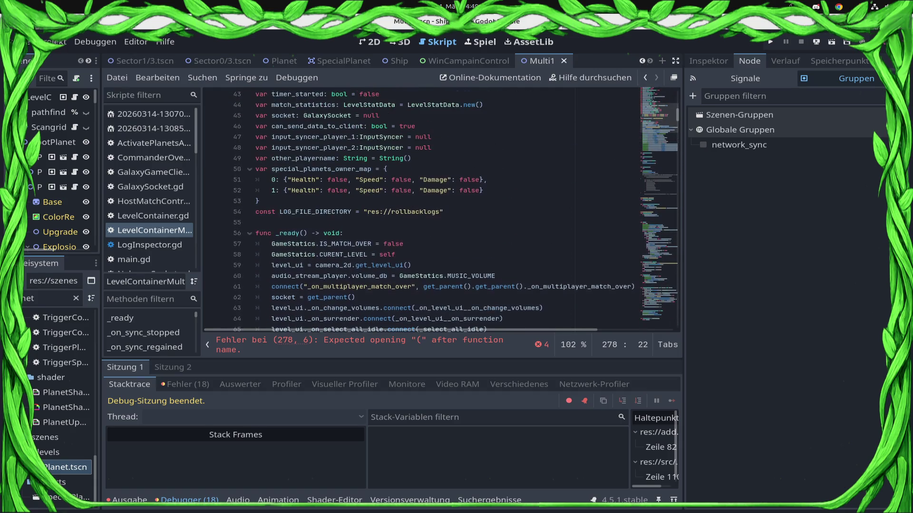
scroll(427, 214, "down", 9)
Finish _on_ship_spawned() with a pass body so the error clears, then save.
double_click(439, 126)
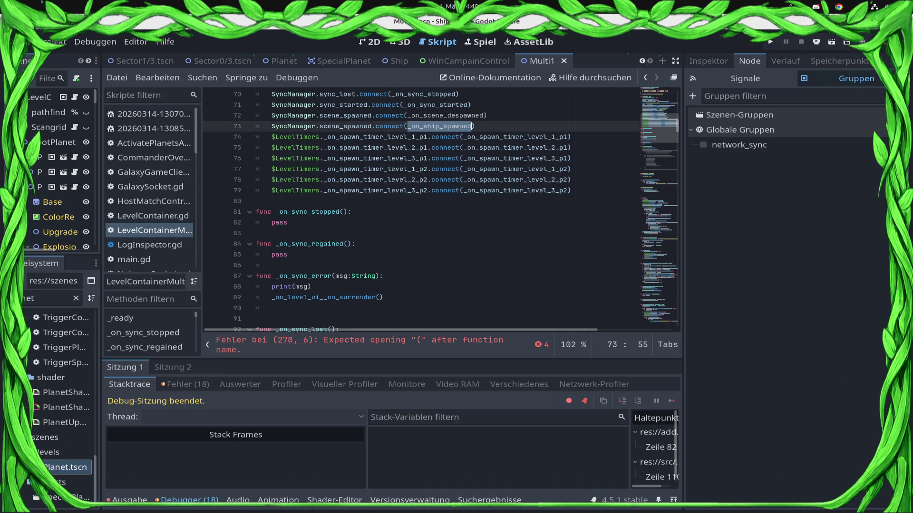
scroll(428, 214, "down", 20)
scroll(428, 213, "down", 20)
scroll(428, 213, "down", 20)
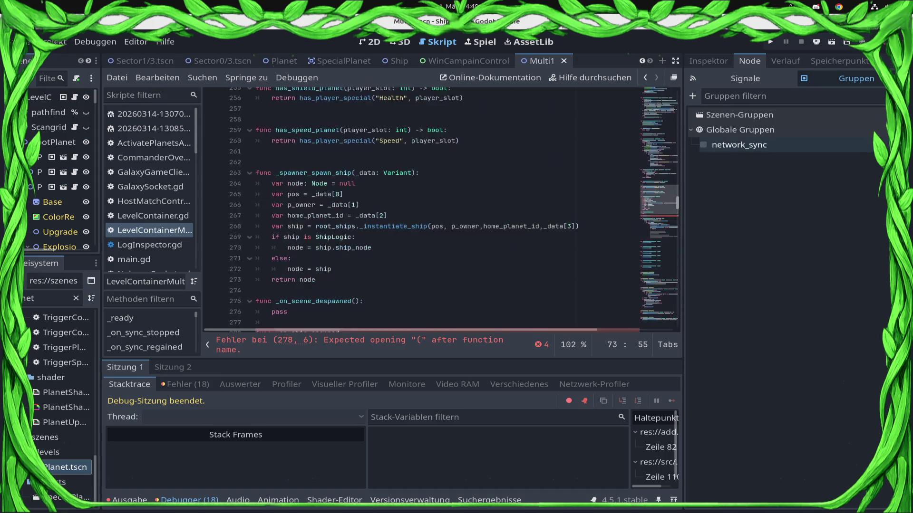
scroll(428, 214, "down", 10)
scroll(428, 214, "up", 3)
scroll(428, 215, "up", 2)
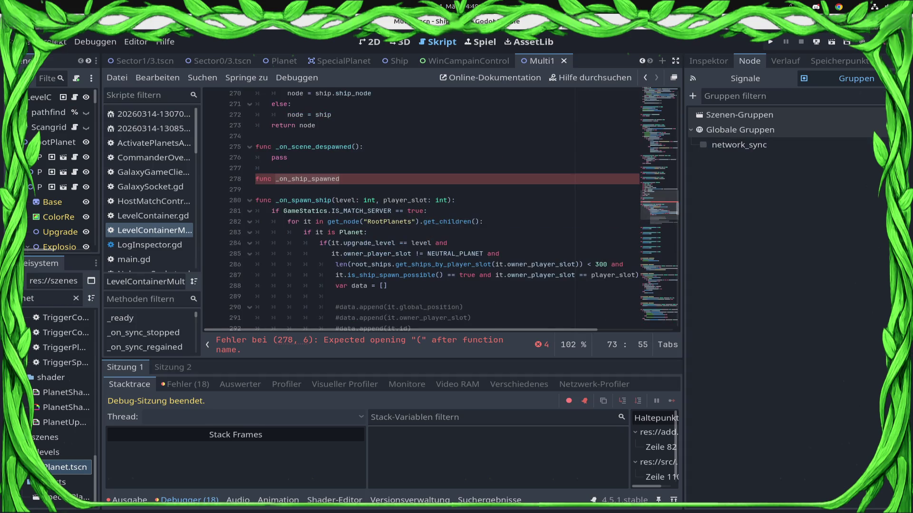
left_click(399, 180)
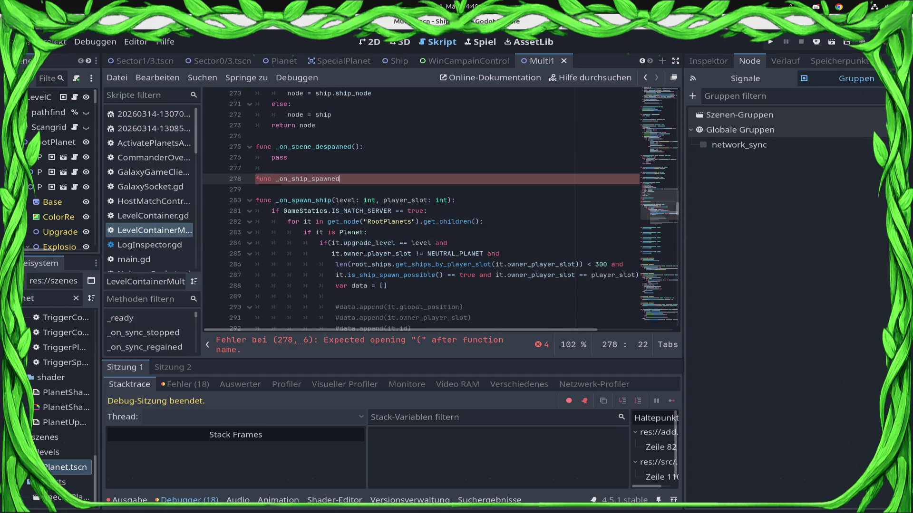
type("():")
key("Return")
type("pa")
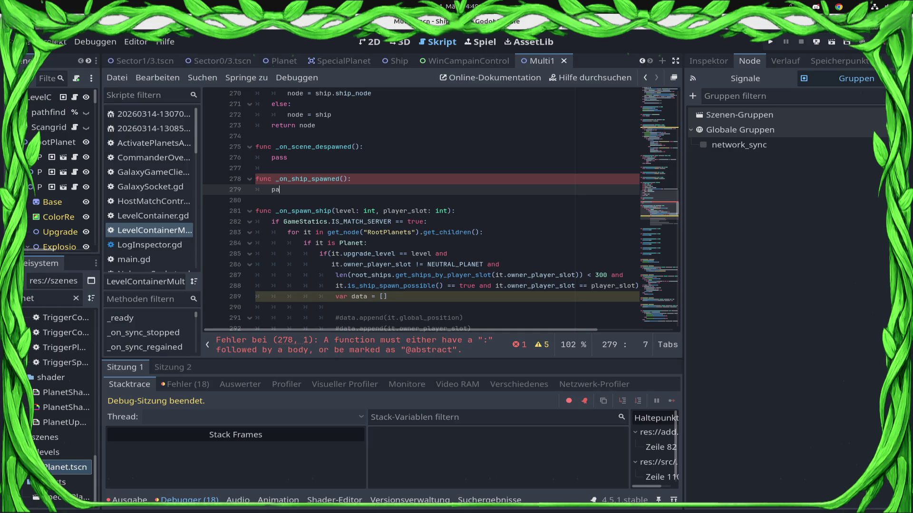
type("ss")
key("ctrl+s")
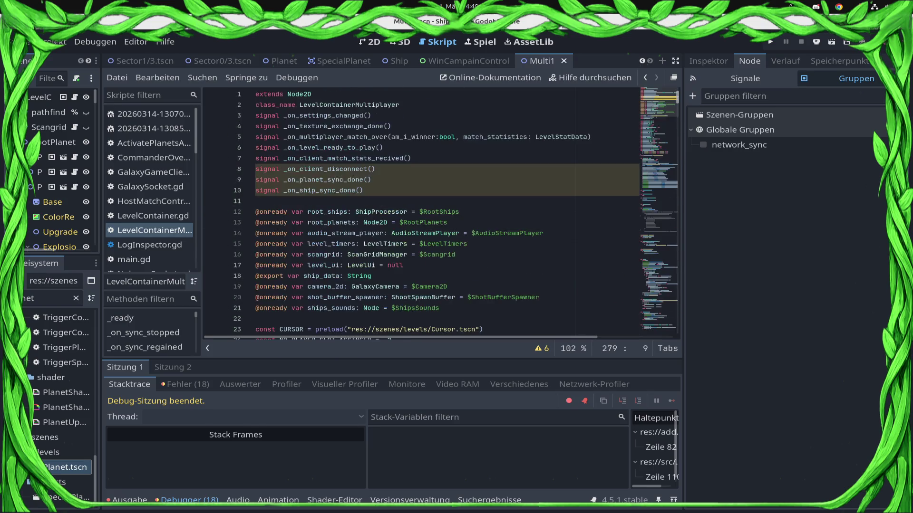
scroll(442, 214, "down", 5)
scroll(442, 214, "down", 4)
scroll(443, 214, "down", 6)
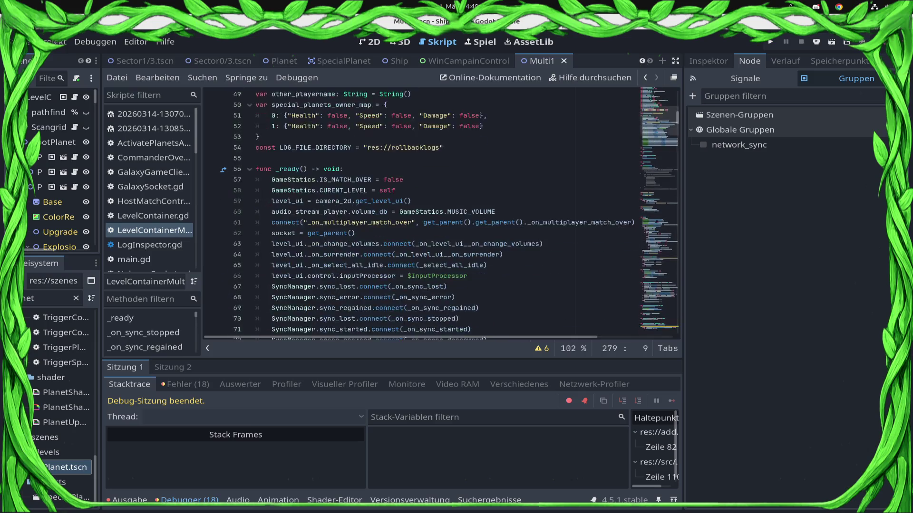
scroll(442, 214, "down", 4)
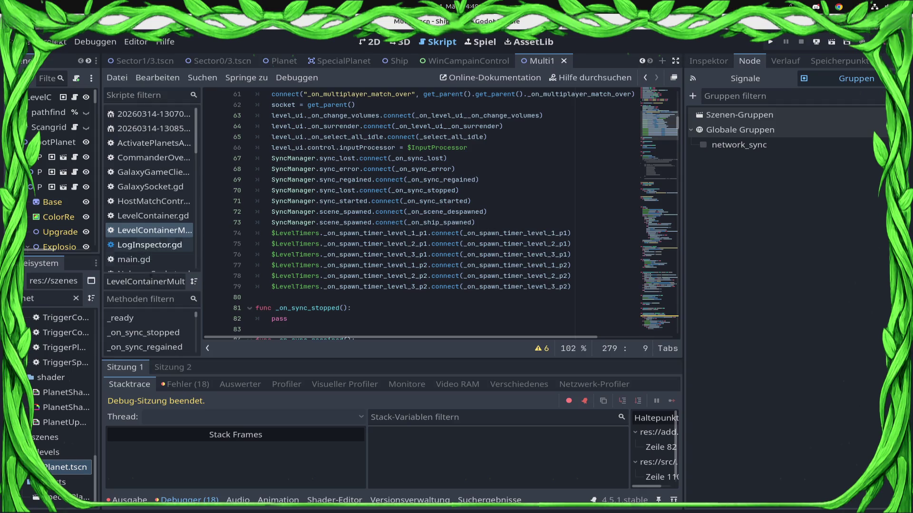
mouse_move(678, 122)
left_mouse_down()
mouse_move(678, 326)
mouse_move(677, 257)
left_mouse_up()
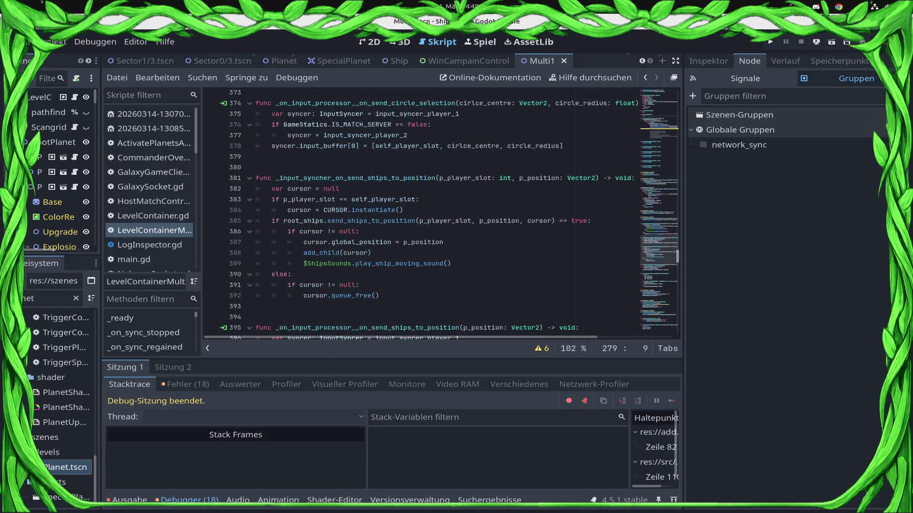
left_click_drag(678, 258, 678, 215)
left_click(337, 210)
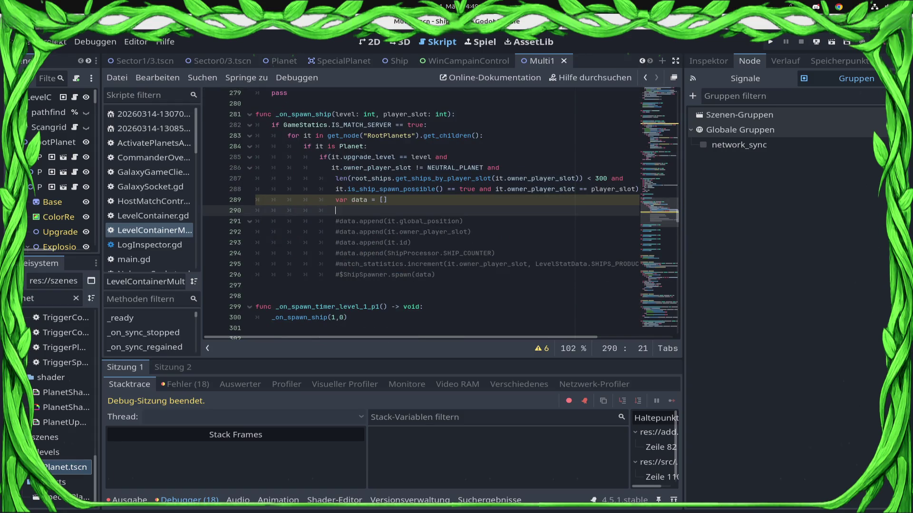
type("Sync")
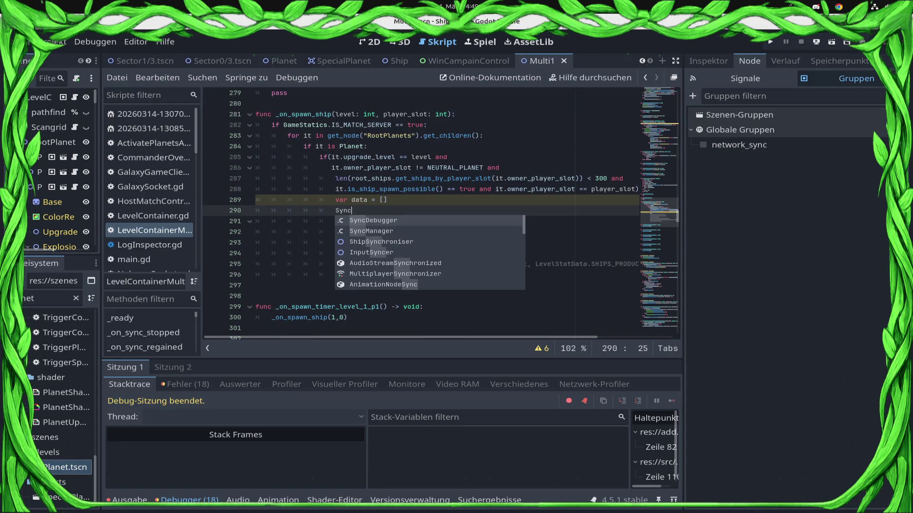
Write SyncManager.spawn(str(ShipProcessor.SHIP_COUNTER)) via autocompletion and save the script.
key("Down")
key("Return")
type(".")
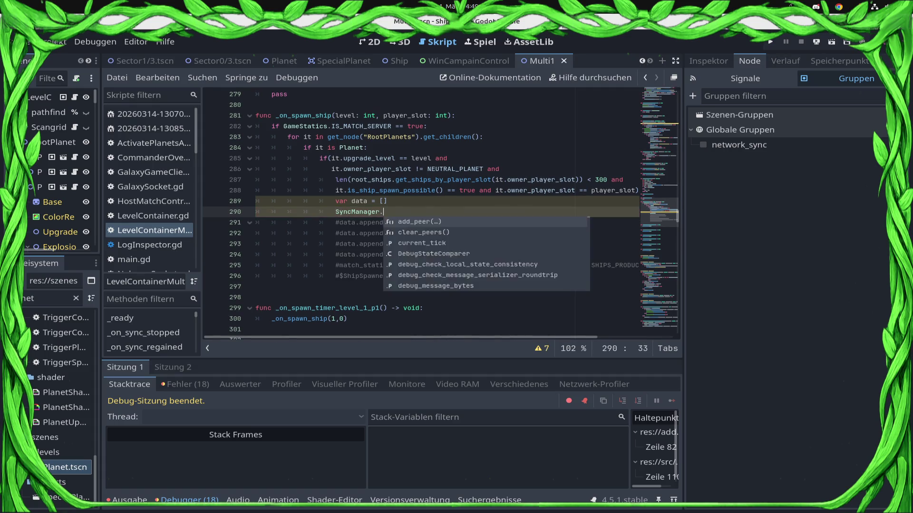
type("spa")
key("Return")
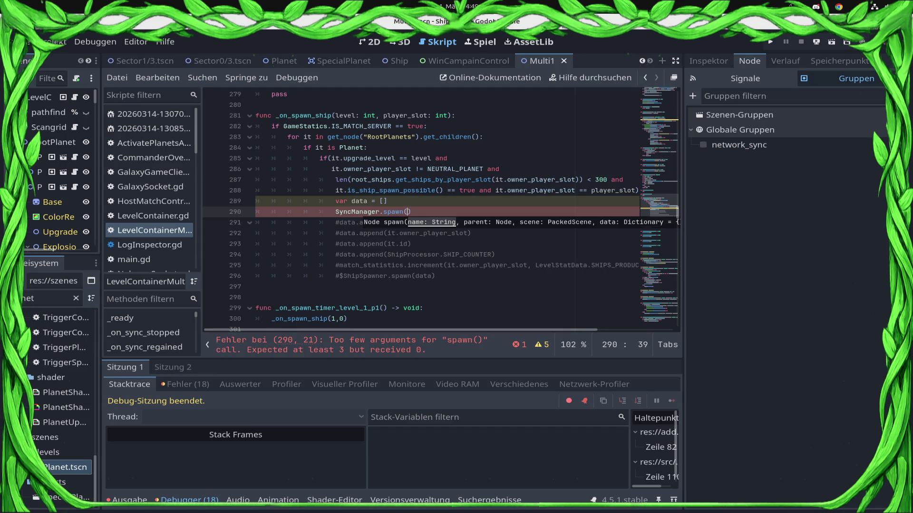
type("s")
type("tr(")
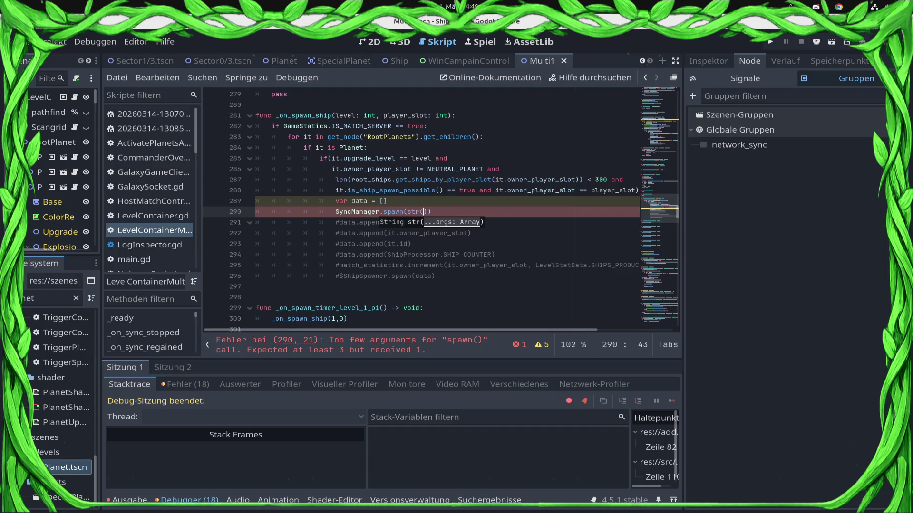
type("Sh")
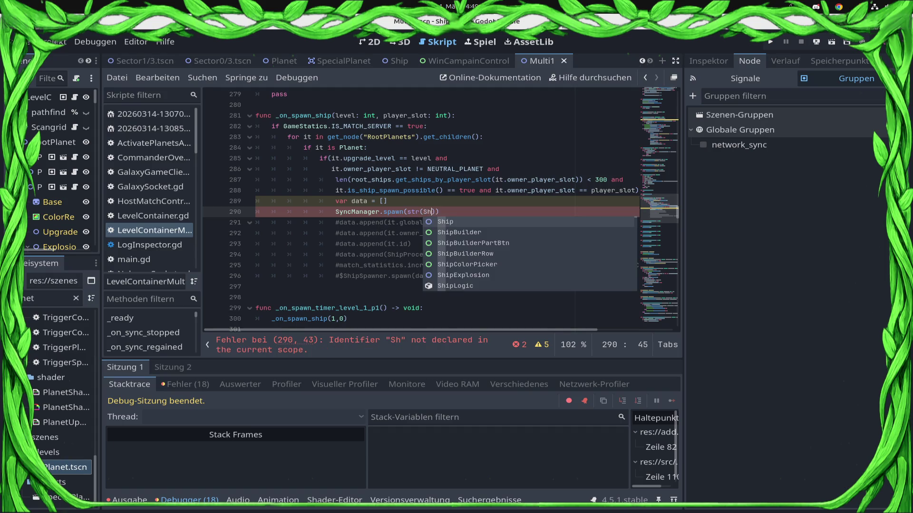
type("ip_")
key("BackSpace")
type("pro")
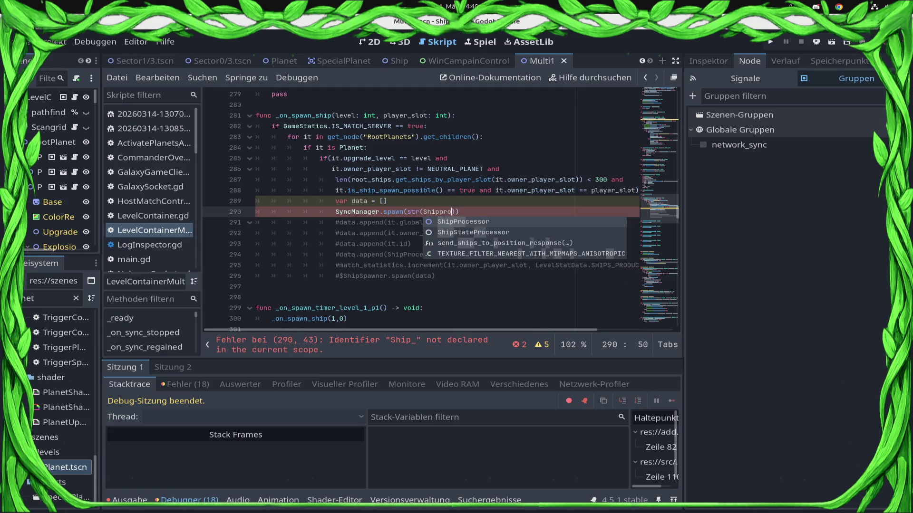
key("Return")
type(".S")
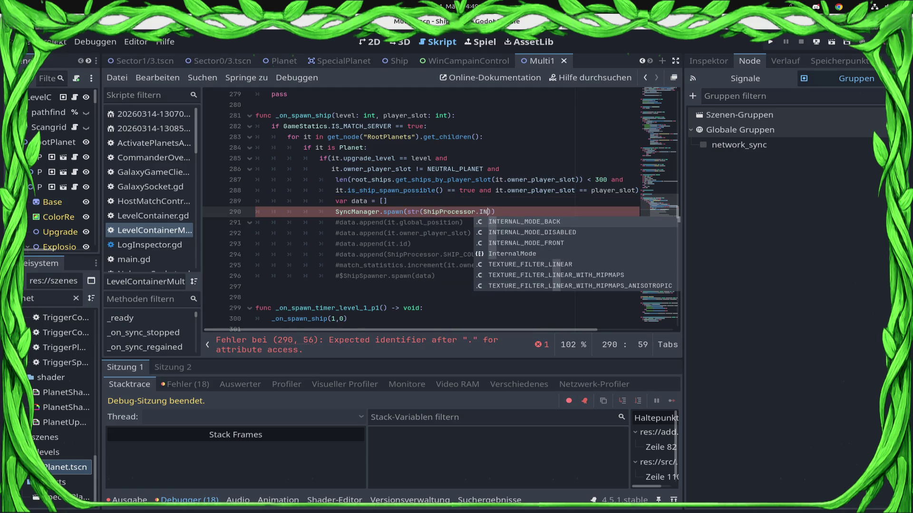
key("BackSpace")
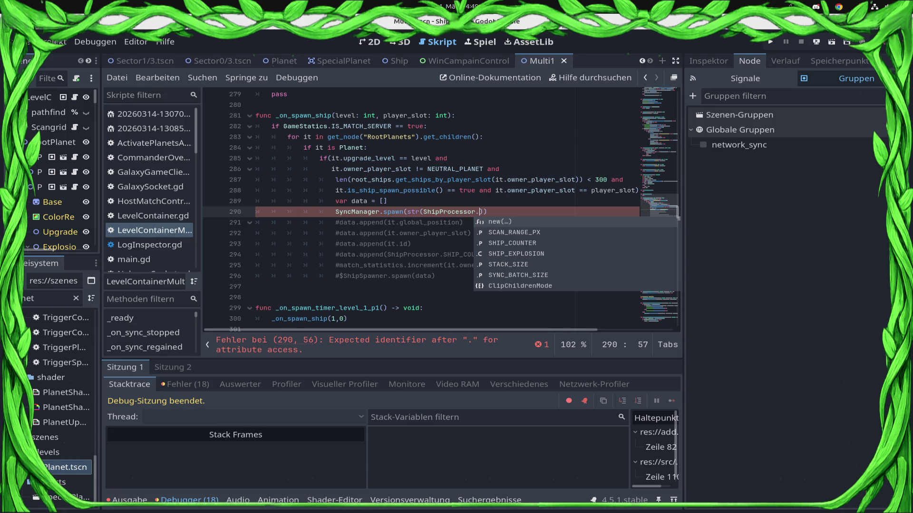
type("SHIO")
key("Return")
key("ctrl+s")
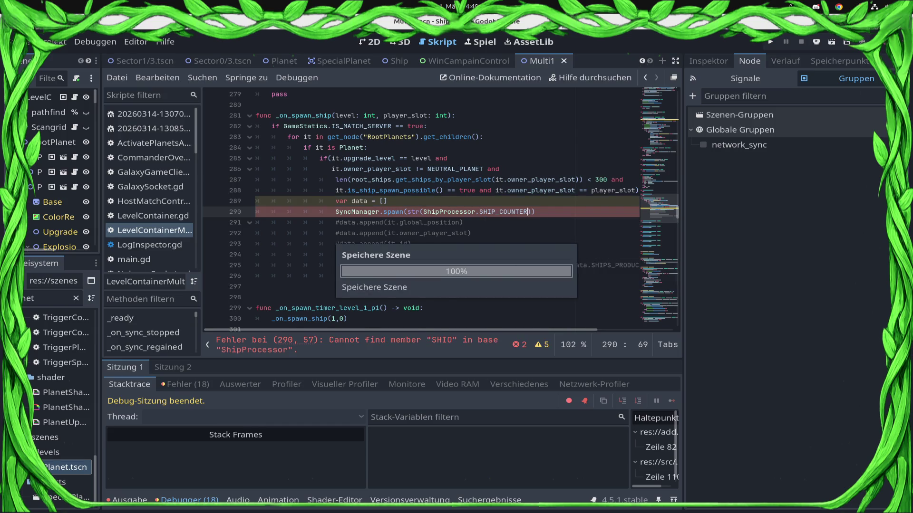
type("),")
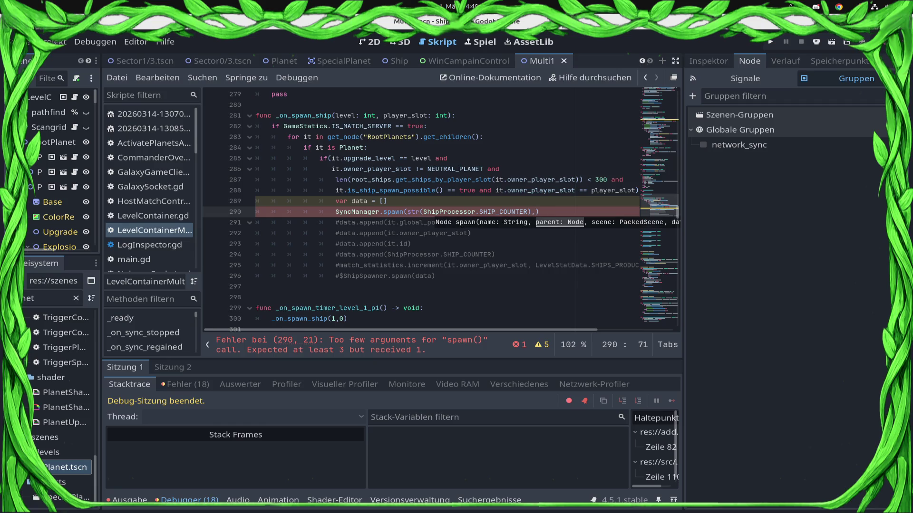
Drop the stray comma and break the spawn call so its closing parenthesis sits on line 291.
key("BackSpace")
key("Return")
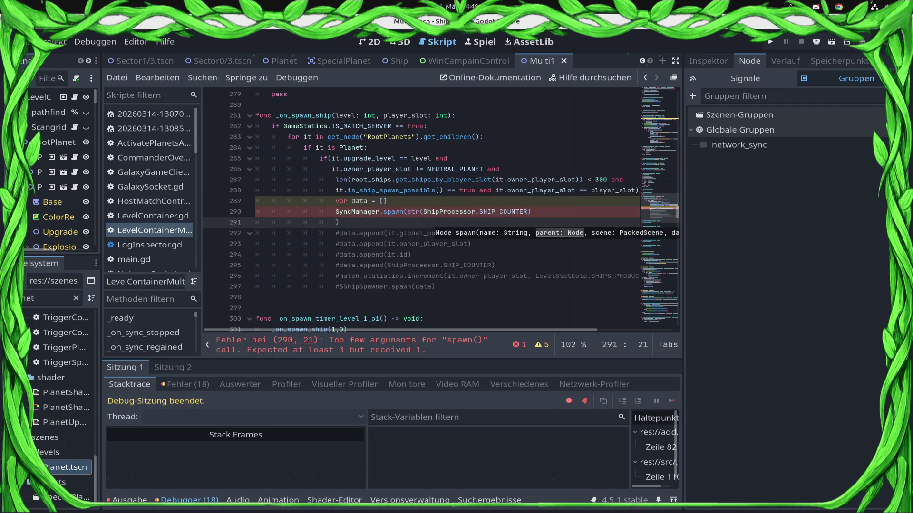
type(",roo")
Replace the wrong ship_root attempt with root_ships as the next spawn argument.
key("BackSpace")
key("BackSpace")
key("BackSpace")
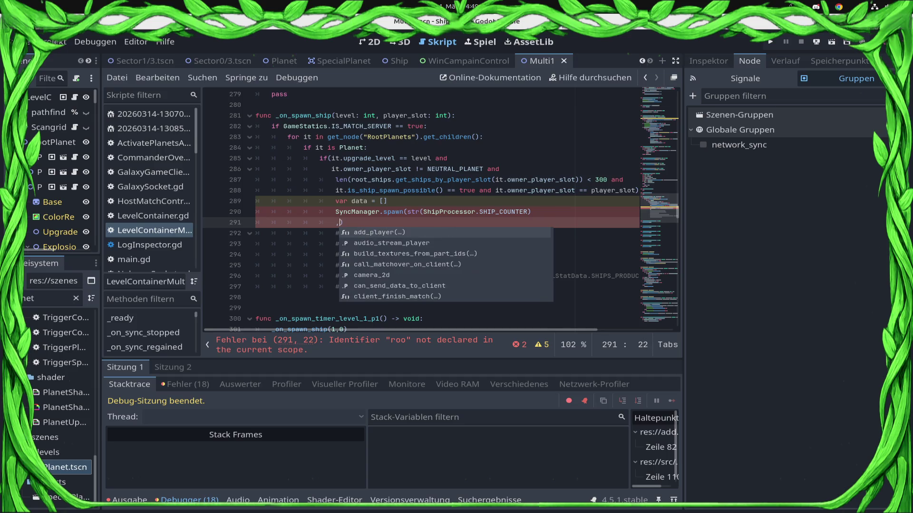
type("$h")
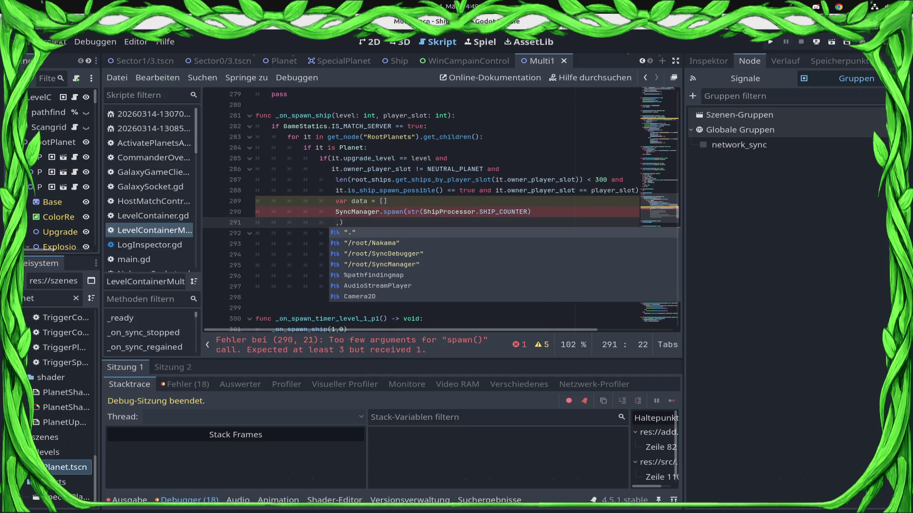
type("i")
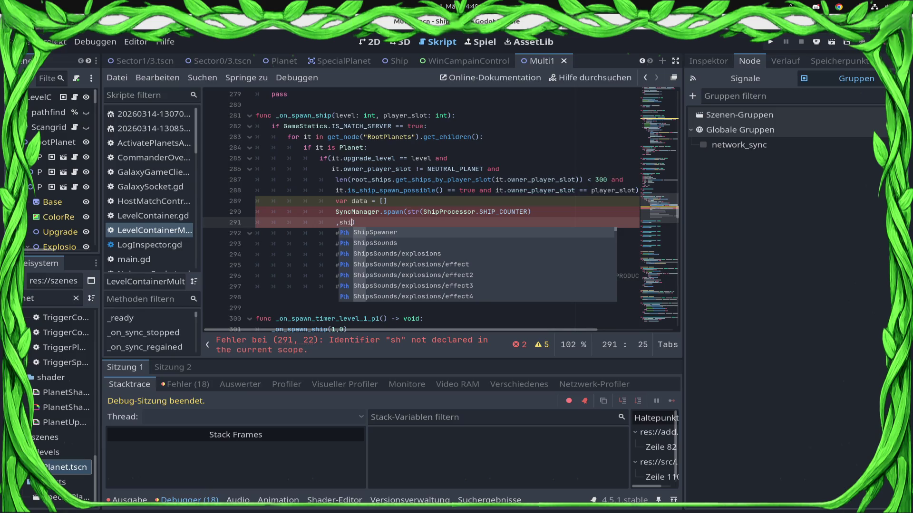
type("p_ro")
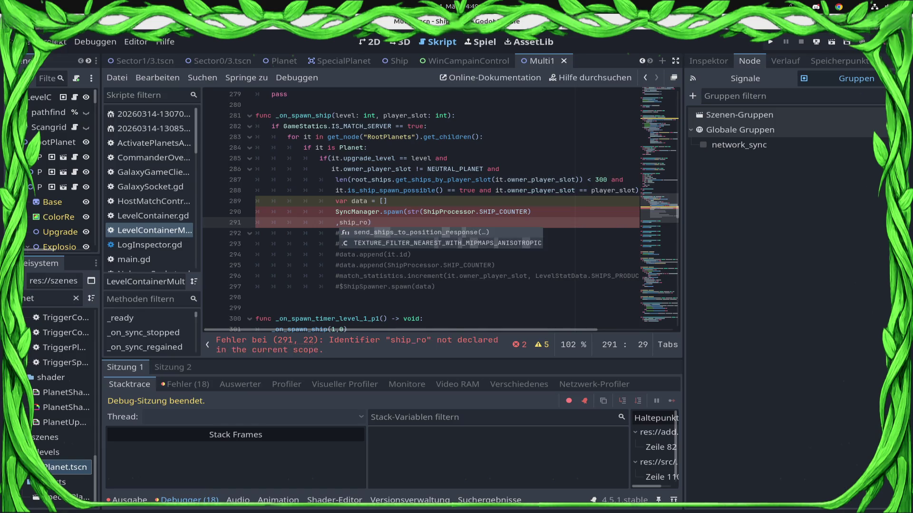
type("ot,")
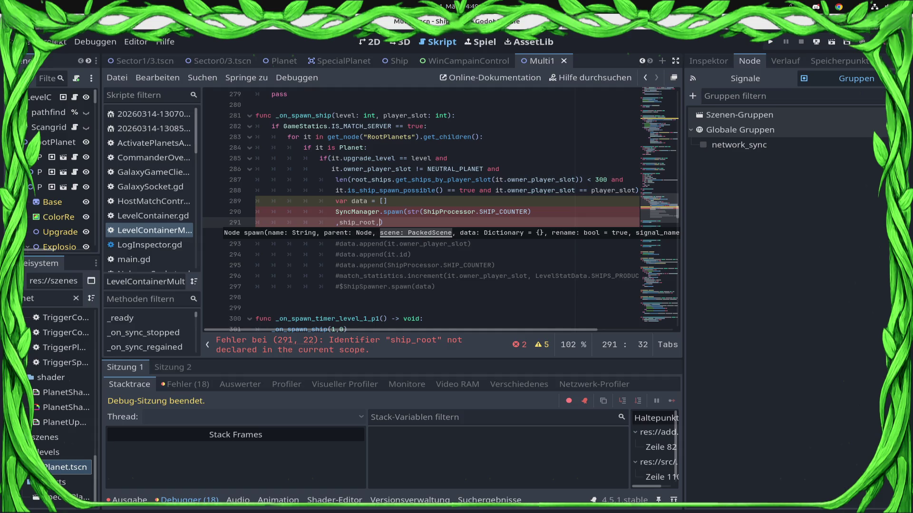
key("BackSpace")
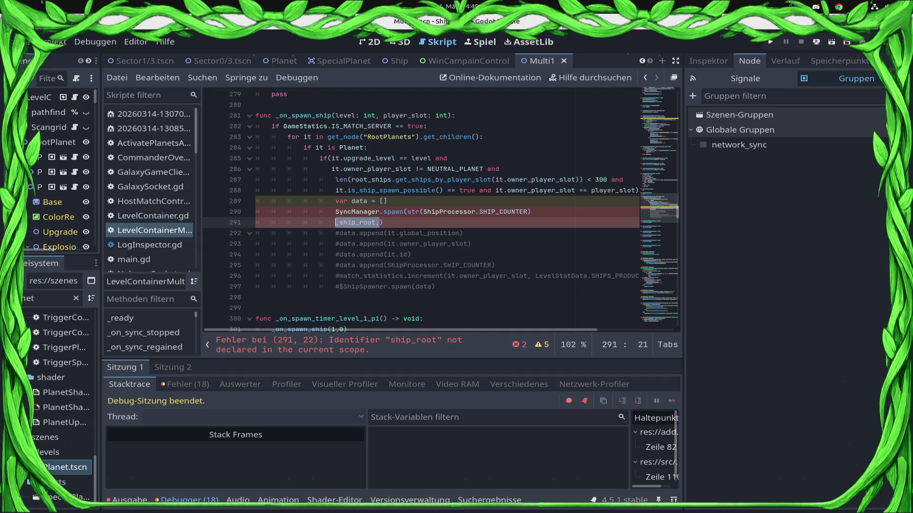
key("ctrl+BackSpace")
type("roo")
key("Down")
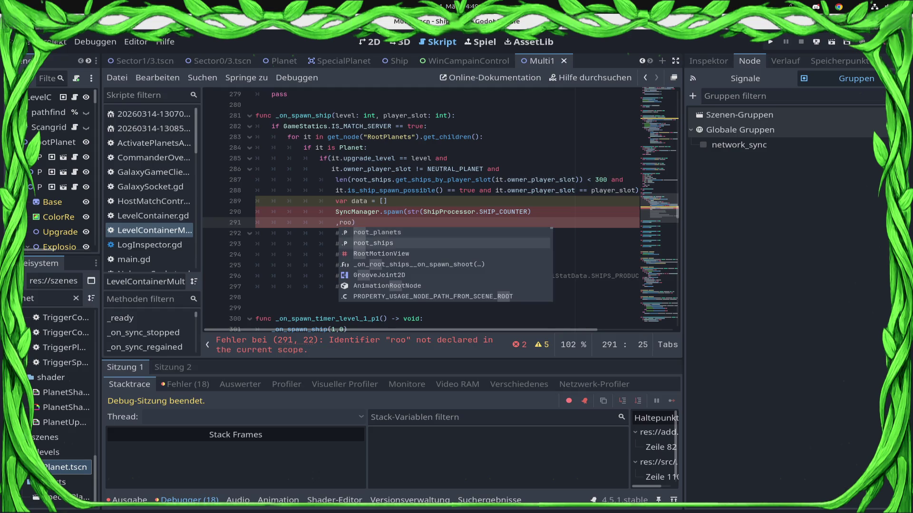
key("Return")
type(",")
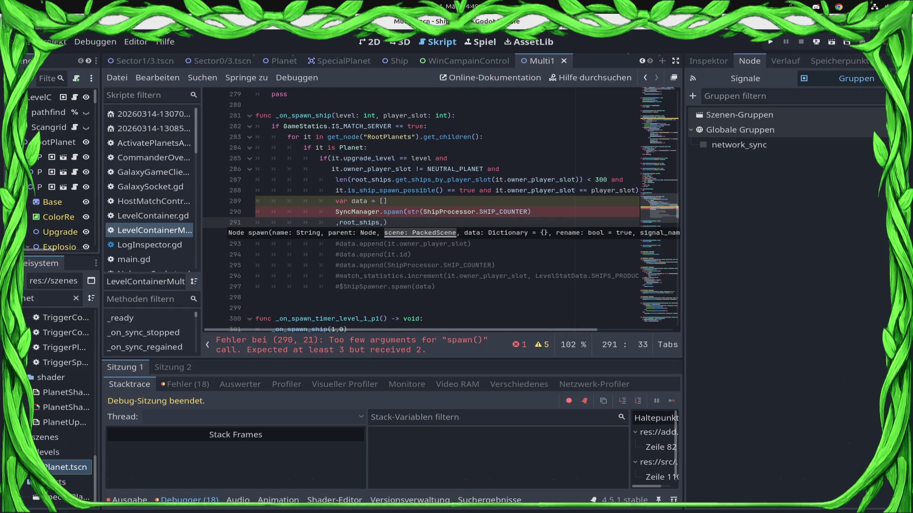
type("prelo")
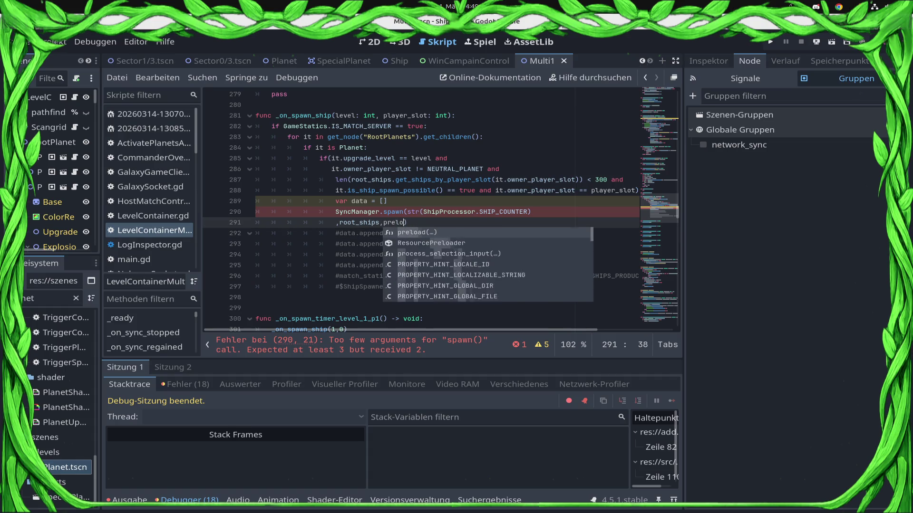
Add an empty preload() call as the following spawn argument.
key("Return")
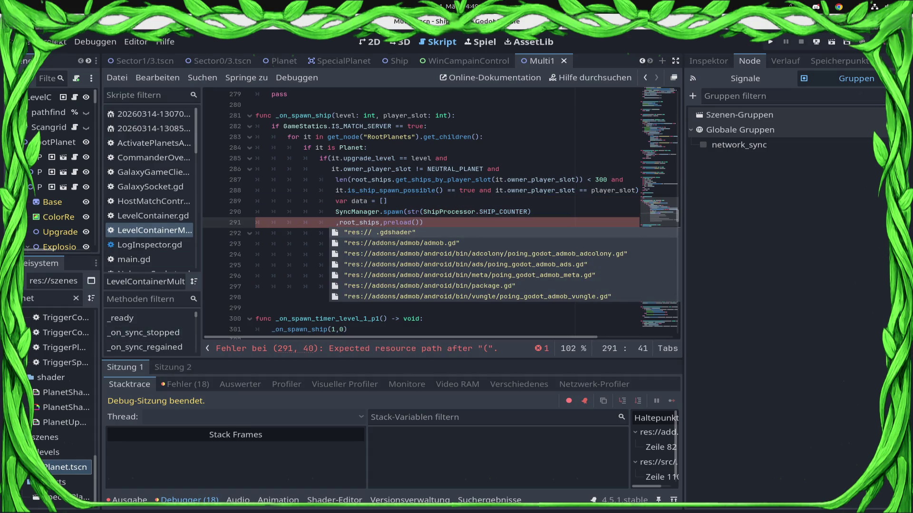
type("Ship")
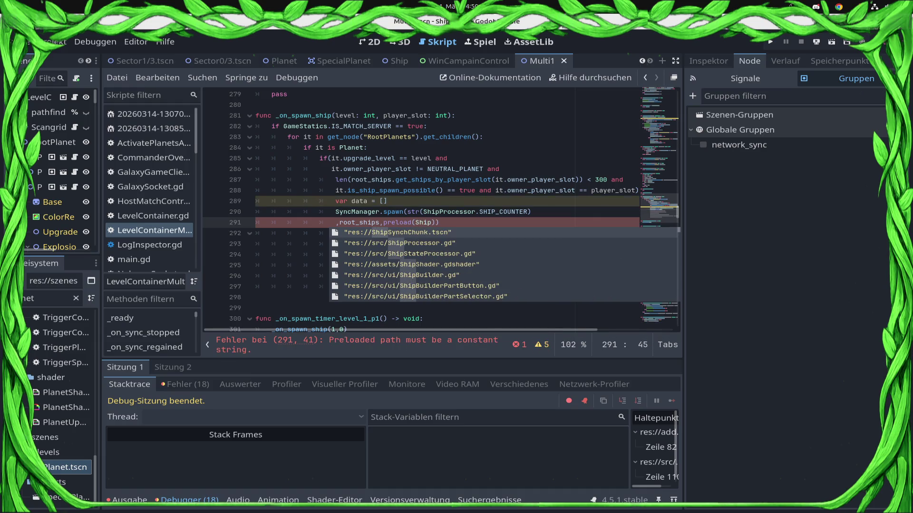
type(".ts")
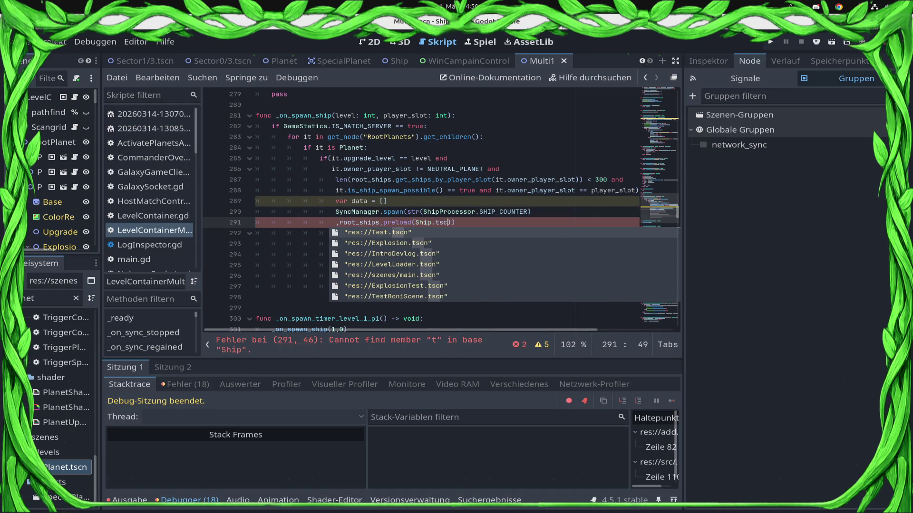
type("c")
key("BackSpace")
key("BackSpace")
key("BackSpace")
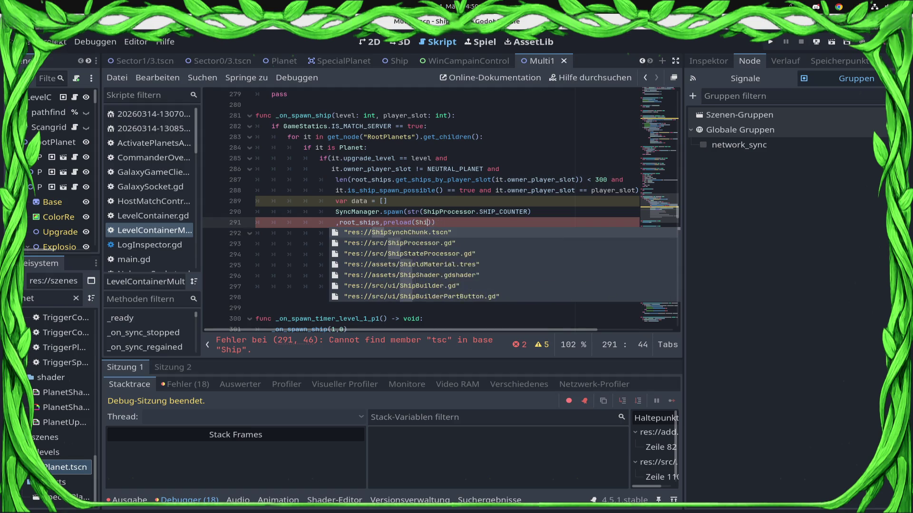
key("BackSpace")
key("BackSpace")
key("BackSpace")
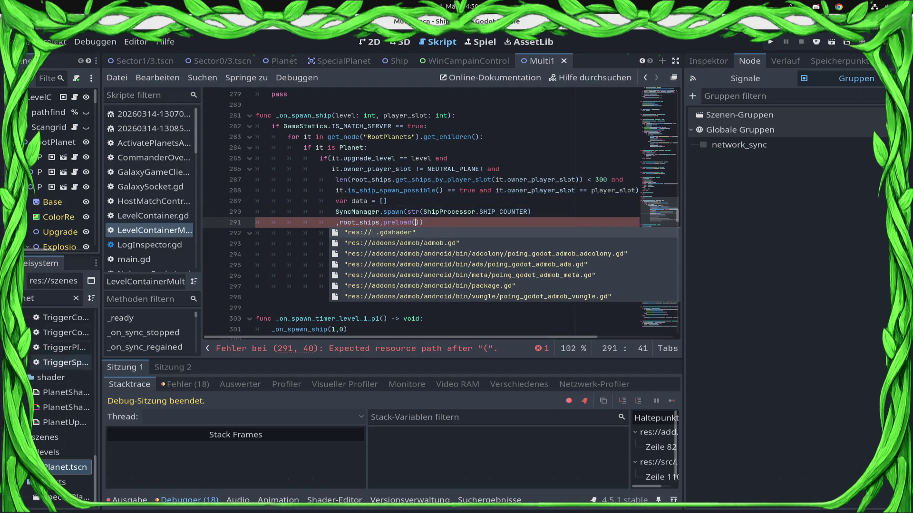
left_click(50, 298)
Filter the FileSystem dock for 'ship' and copy the path of Ship.tscn.
key("BackSpace")
key("BackSpace")
key("BackSpace")
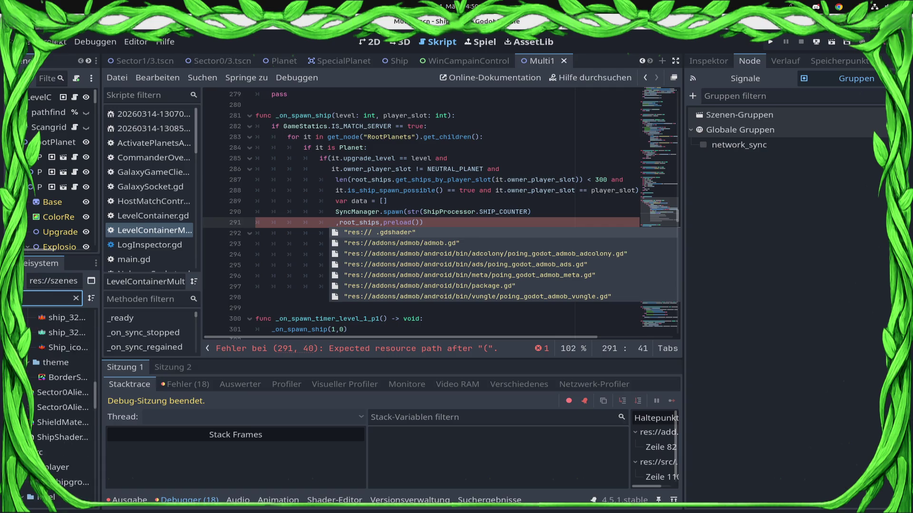
type("ship")
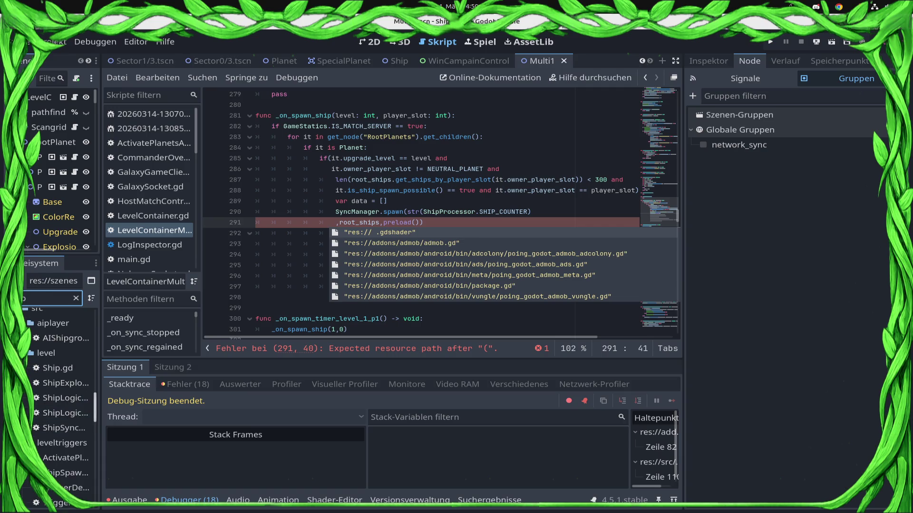
scroll(65, 413, "down", 5)
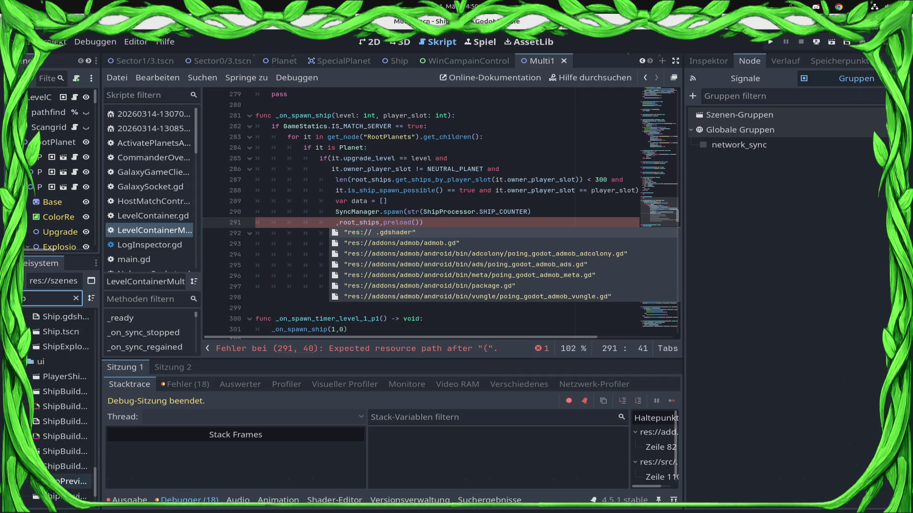
scroll(64, 427, "up", 3)
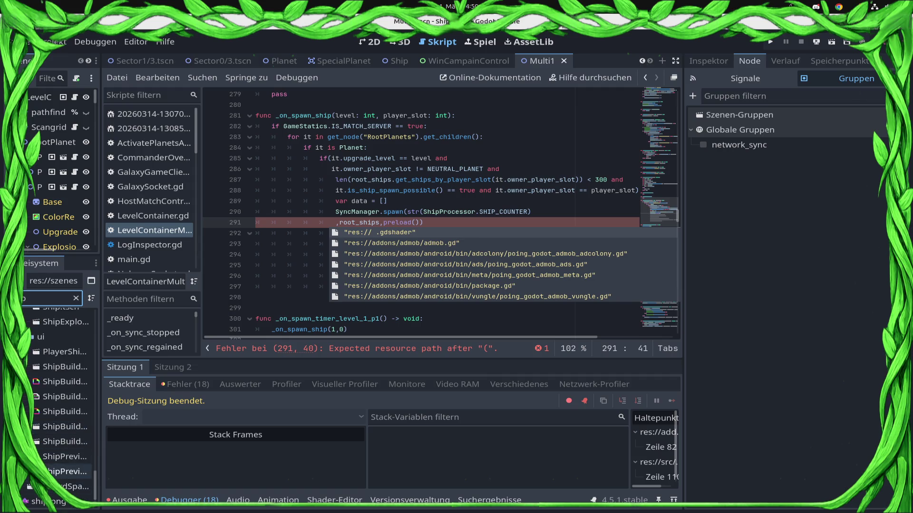
scroll(64, 427, "up", 3)
scroll(64, 464, "up", 2)
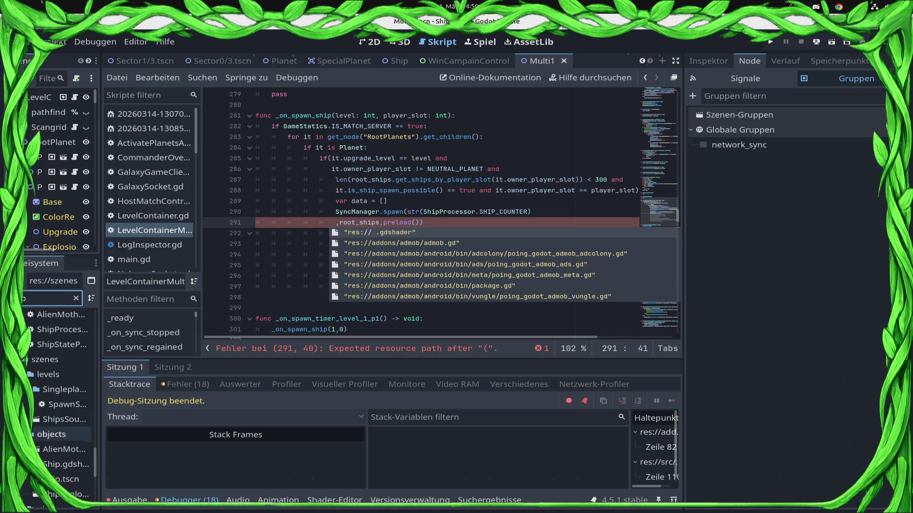
scroll(65, 457, "down", 2)
right_click(64, 455)
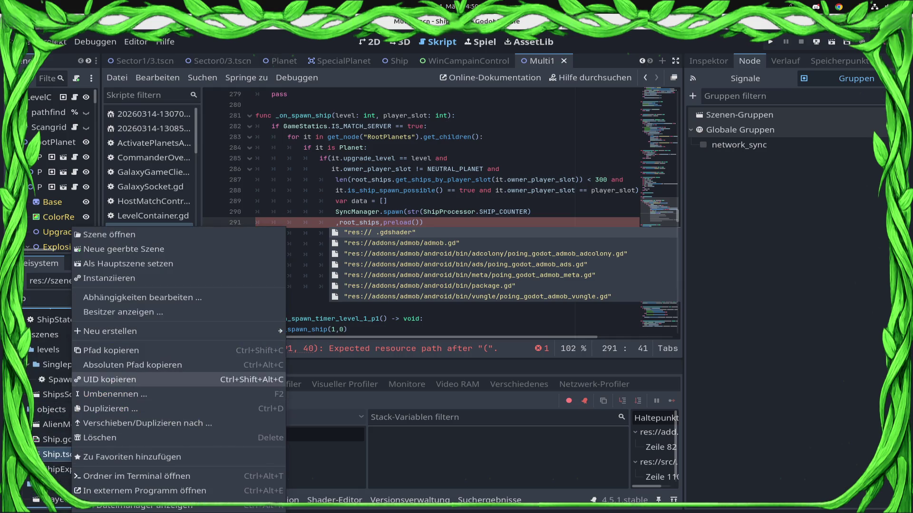
left_click(110, 350)
Paste res://szenes/objects/Ship.tscn into preload() and save, clearing the error.
left_click(431, 191)
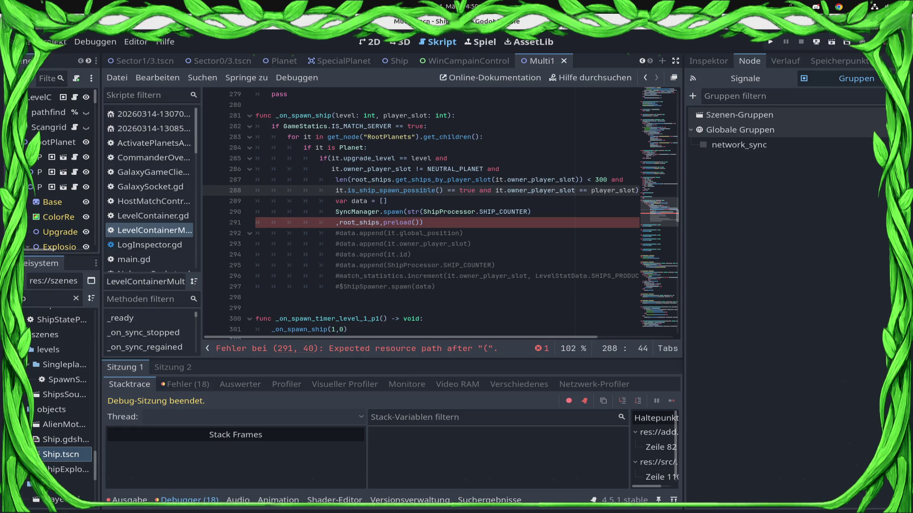
left_click(419, 222)
type("\"")
type("res://szenes/objects/Ship.tscn")
key("ctrl+s")
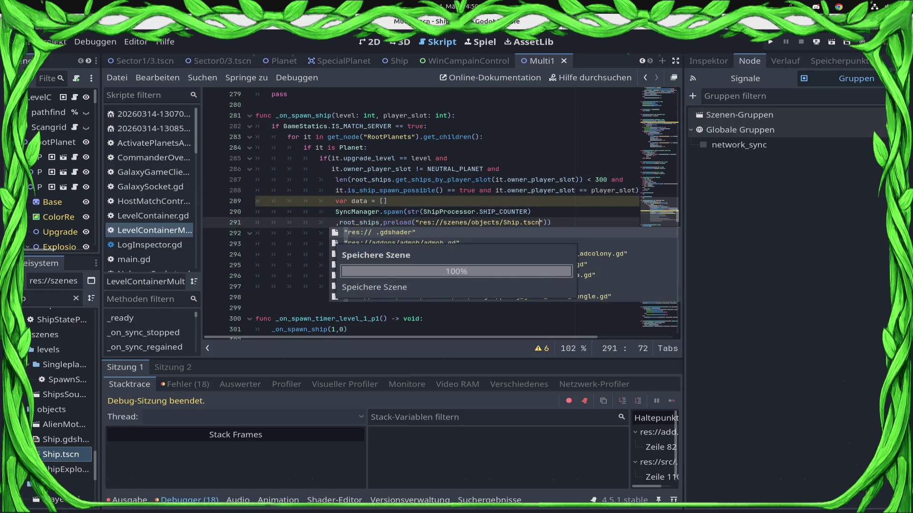
key("End")
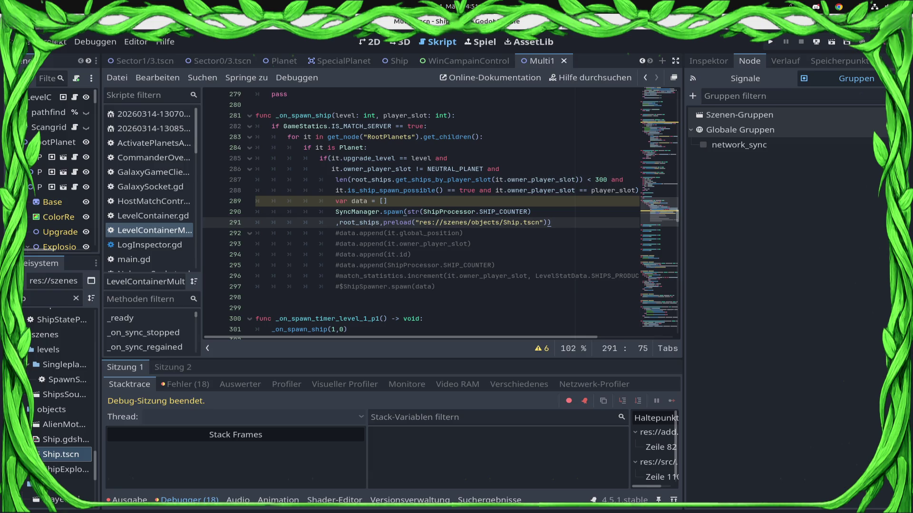
Move the comma to the end of line 290 and indent line 291's root_ships and preload arguments, then save.
key("Home")
key("BackSpace")
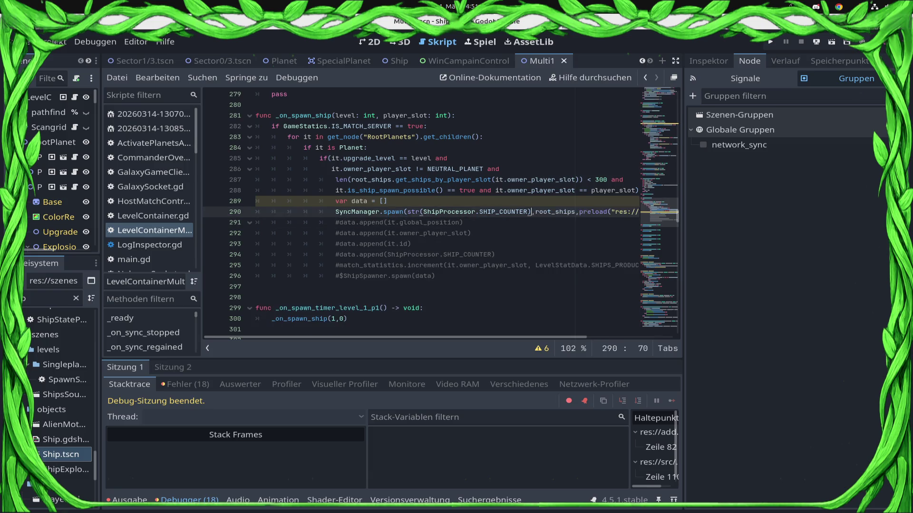
key("Right")
key("Return")
key("ctrl+s")
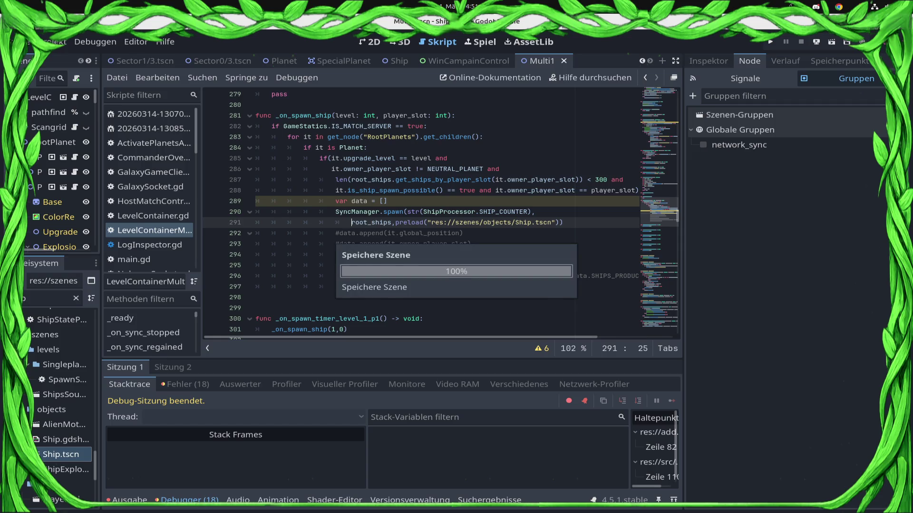
key("Tab")
key("Tab")
key("Tab")
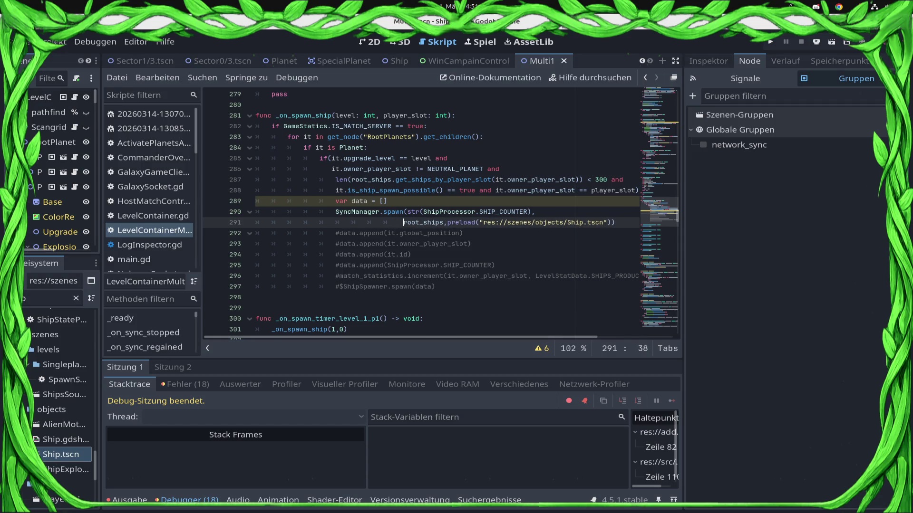
Undo an accidental add_player completion triggered at the preload word on line 291.
left_click(471, 222)
key("ctrl+space")
key("BackSpace")
key("BackSpace")
key("BackSpace")
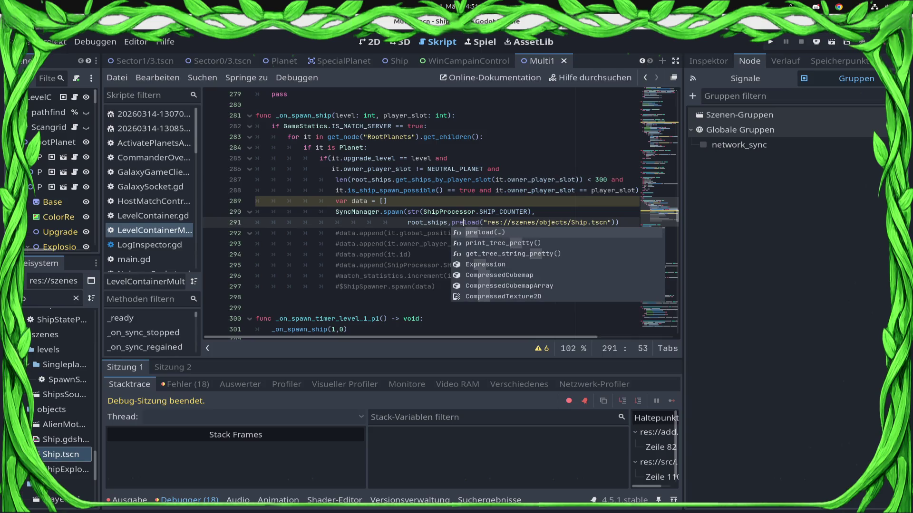
type("add_pl")
key("Return")
key("ctrl+z")
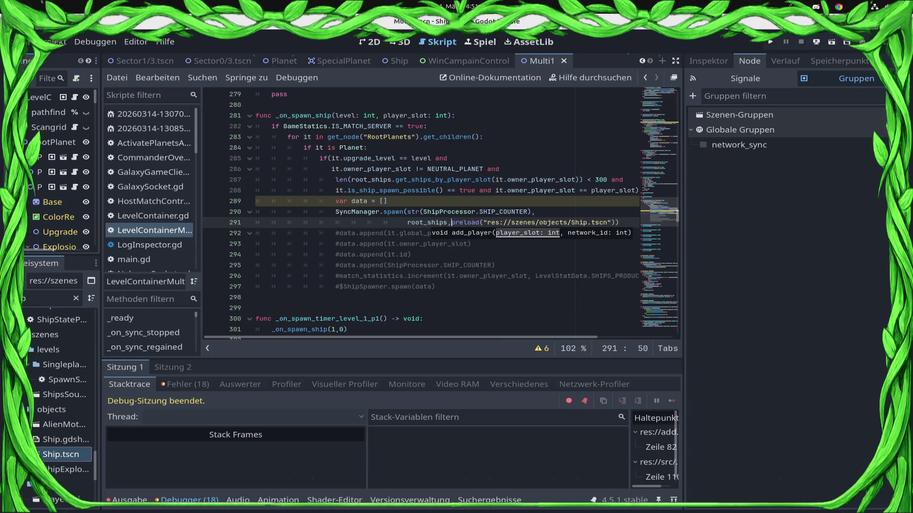